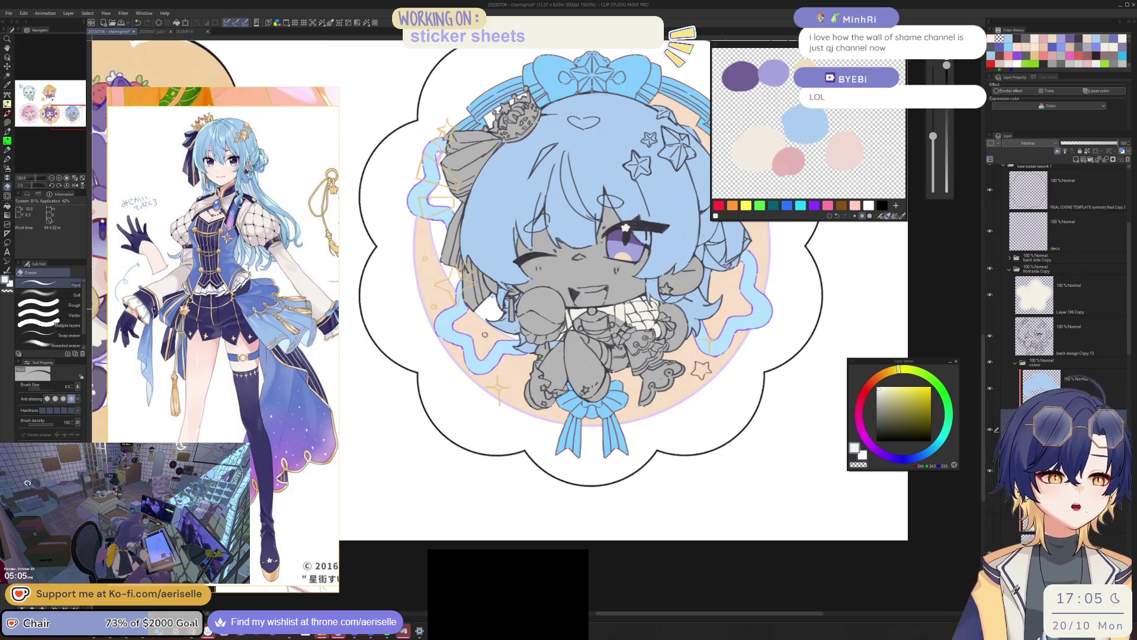
- Set the drawing colour to a warm cream around RGB 241/239/229 for the frilled collar
{"action": "scroll", "coordinate": [682, 368], "scroll_direction": "up", "scroll_amount": 3}
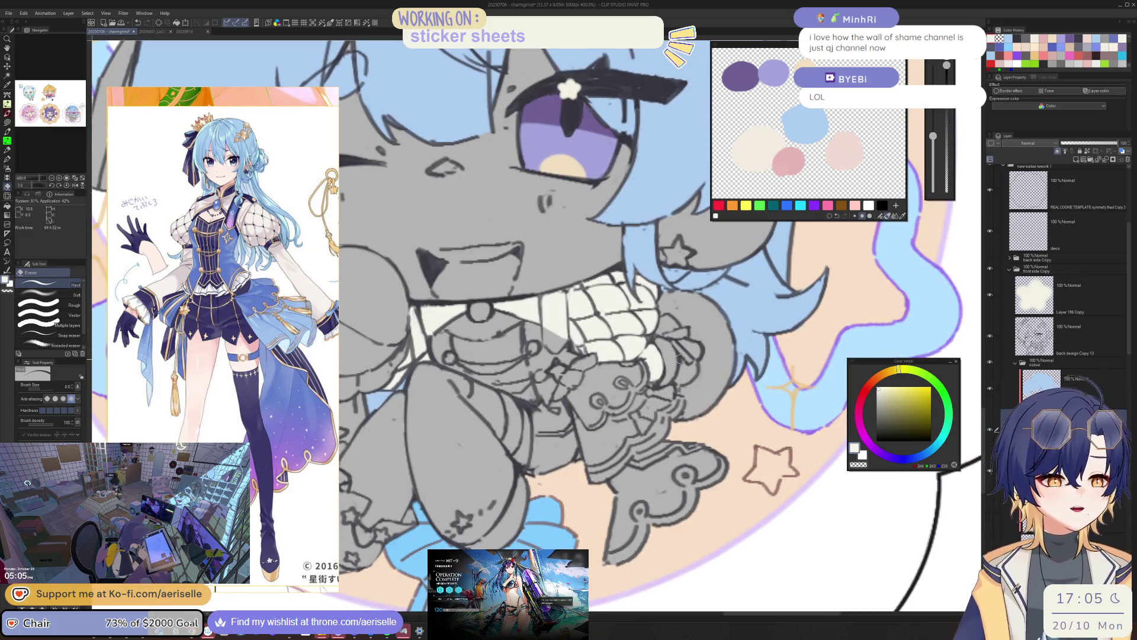
{"action": "left_click_drag", "start_coordinate": [641, 412], "coordinate": [729, 430]}
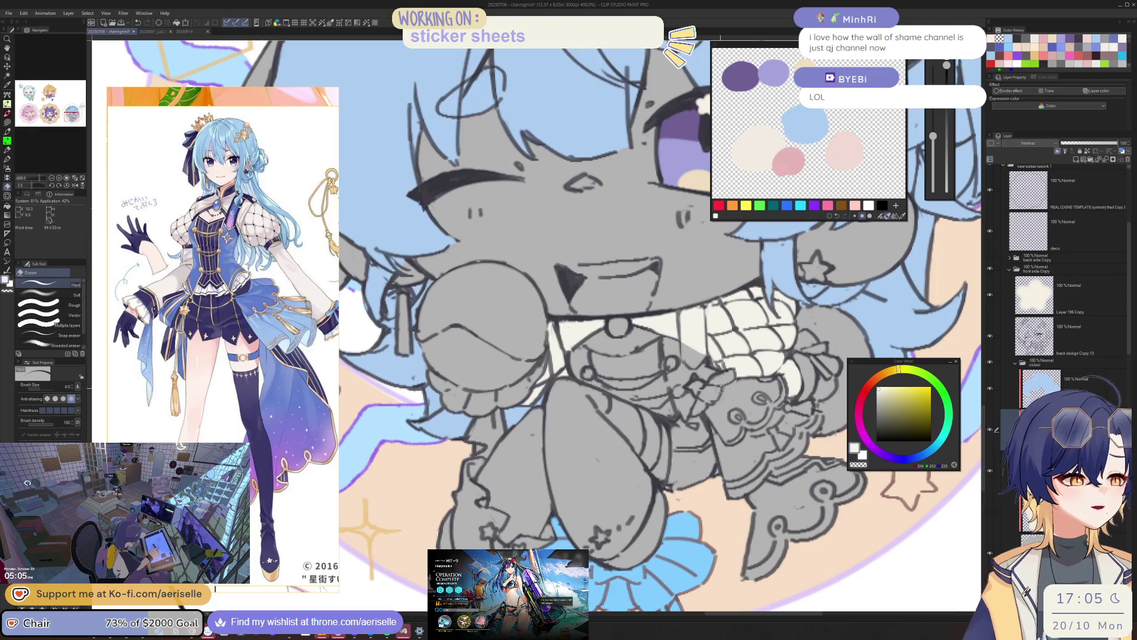
{"action": "left_click", "coordinate": [880, 389]}
{"action": "left_click_drag", "start_coordinate": [881, 387], "coordinate": [881, 388]}
{"action": "left_click", "coordinate": [880, 388]}
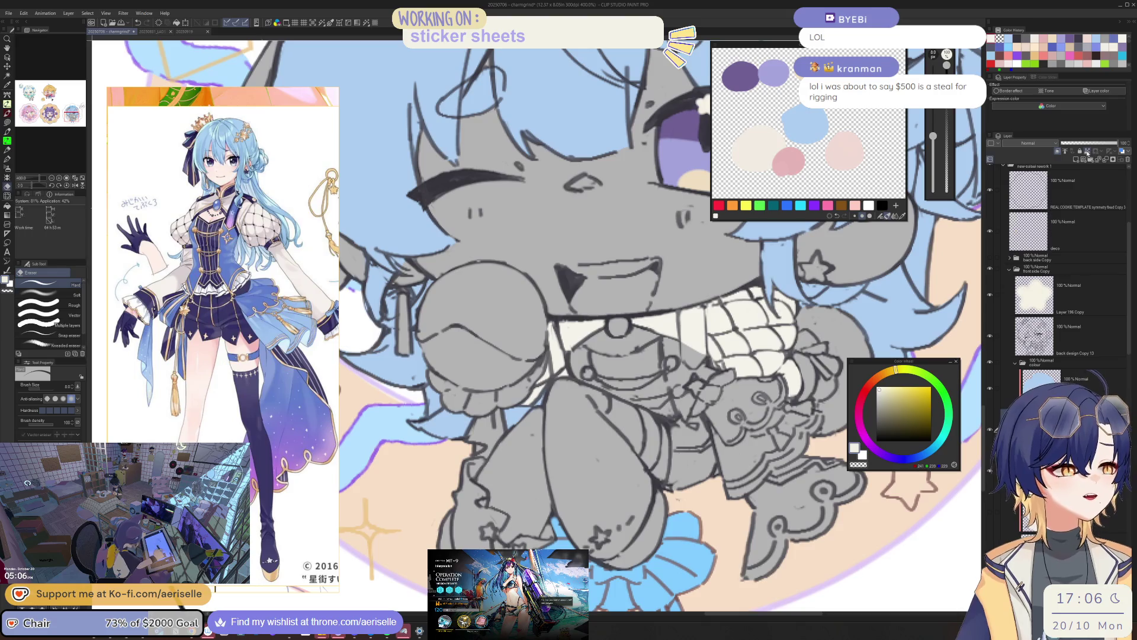
{"action": "key", "text": "ctrl+minus"}
- Switch the sub tool to Lasso fill and frame the sticker for flat colouring
{"action": "key", "text": "u"}
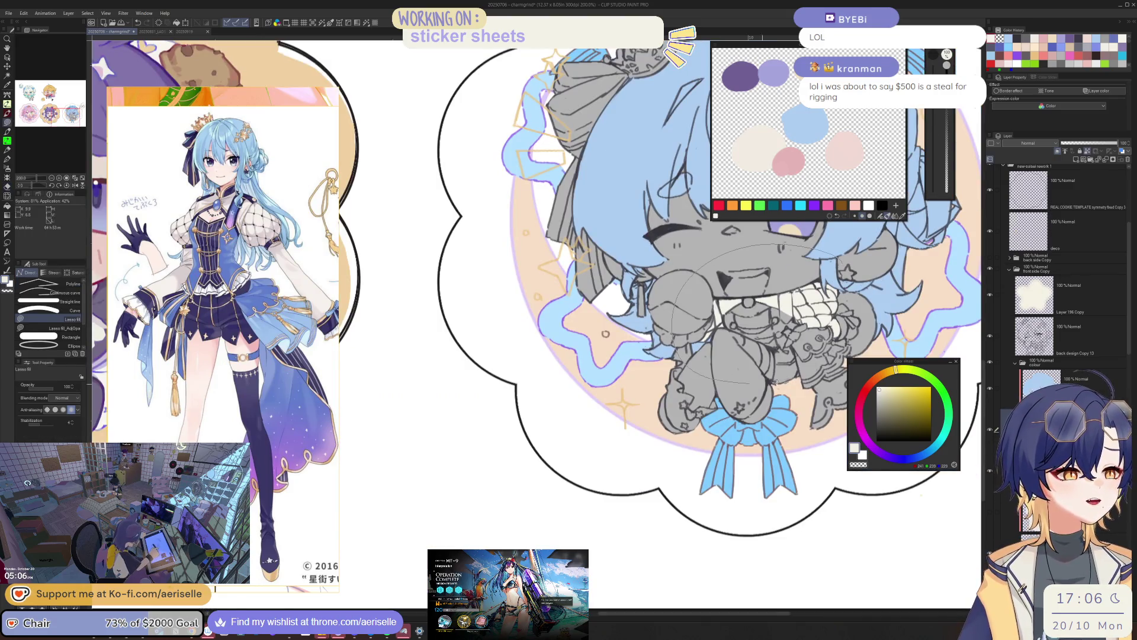
{"action": "scroll", "coordinate": [781, 339], "scroll_direction": "up", "scroll_amount": 1}
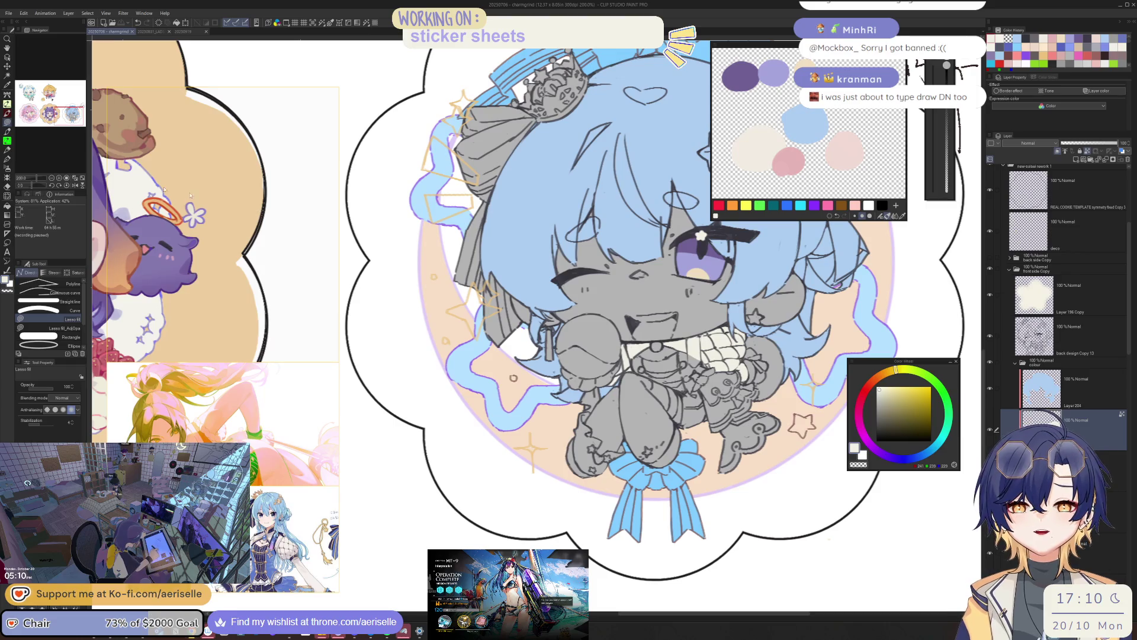
{"action": "left_click", "coordinate": [188, 263]}
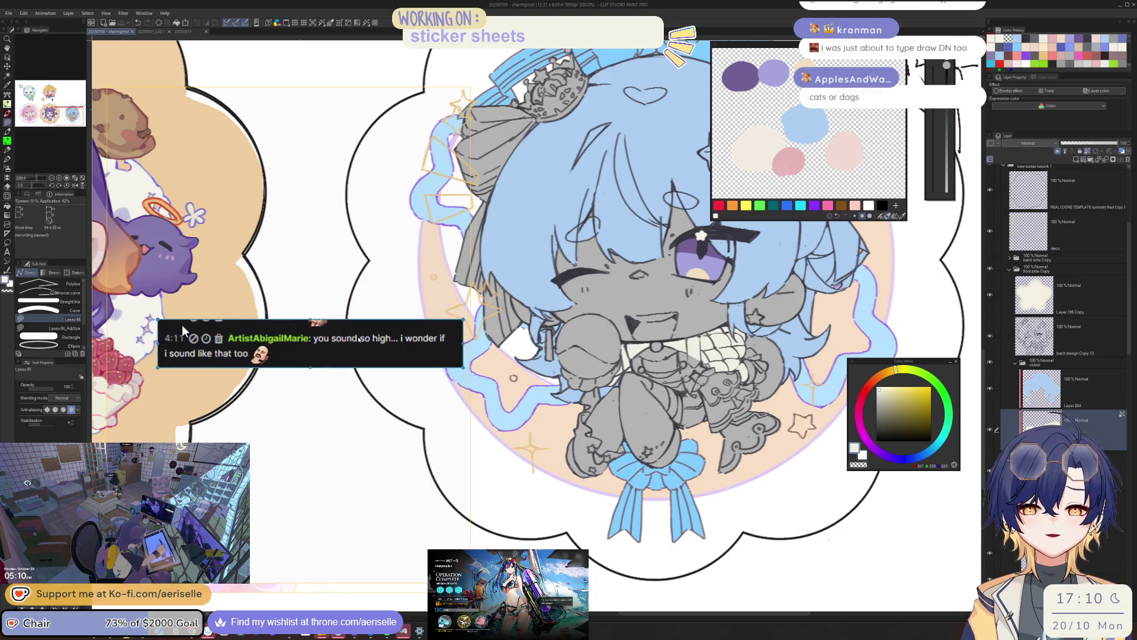
{"action": "left_click_drag", "start_coordinate": [130, 306], "coordinate": [175, 327]}
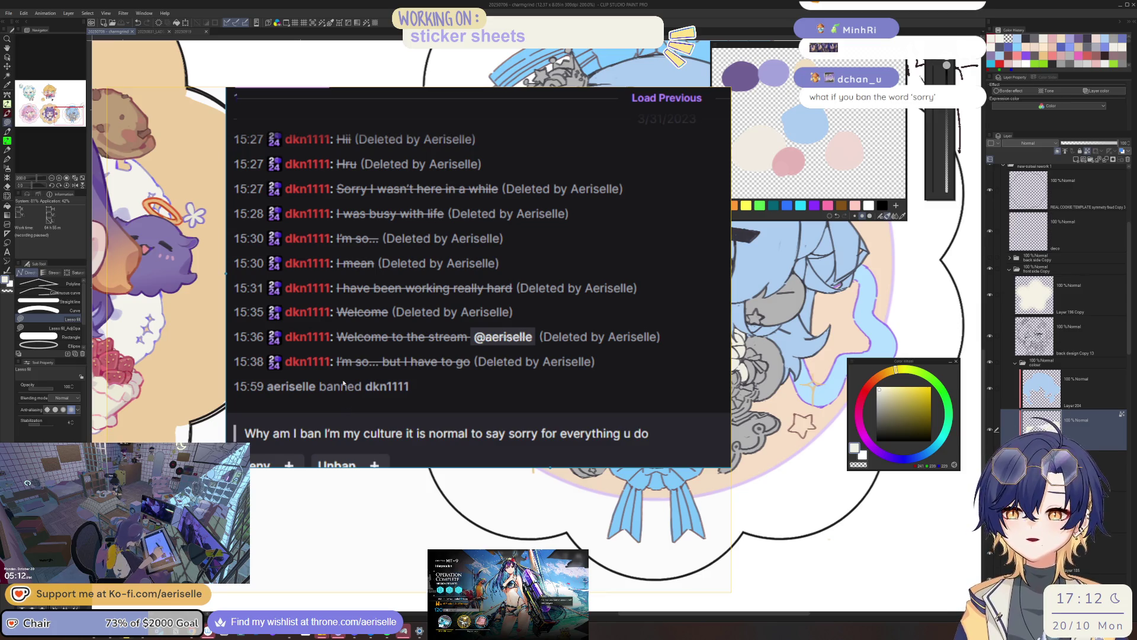
- Scroll down through the pending unban request's deleted chat logs
{"action": "scroll", "coordinate": [344, 384], "scroll_direction": "down", "scroll_amount": 3}
{"action": "scroll", "coordinate": [451, 363], "scroll_direction": "down", "scroll_amount": 2}
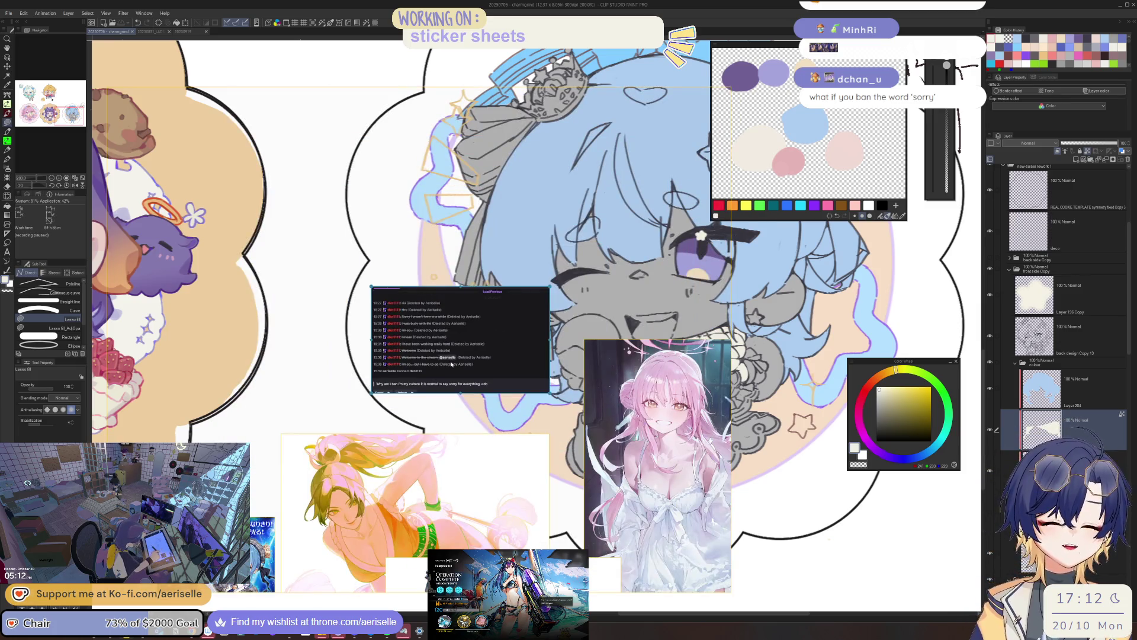
- Delete the chat capture and pink-haired picture, leaving the blue-haired outfit sheet on the reference board
{"action": "key", "text": "Delete"}
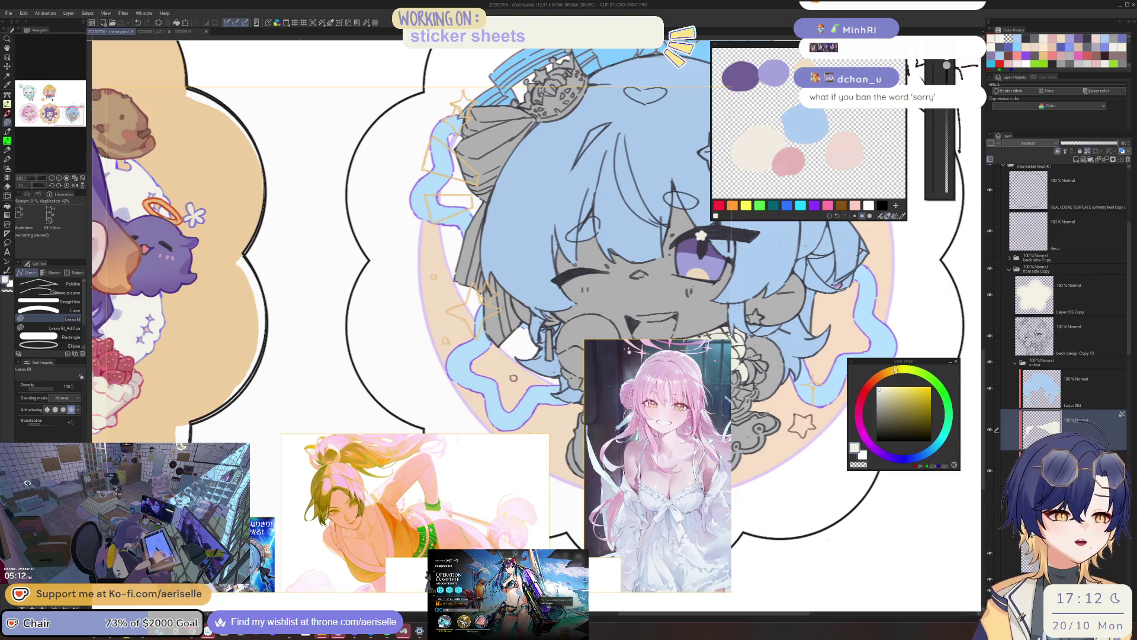
{"action": "key", "text": "Delete"}
{"action": "scroll", "coordinate": [237, 385], "scroll_direction": "down", "scroll_amount": 3}
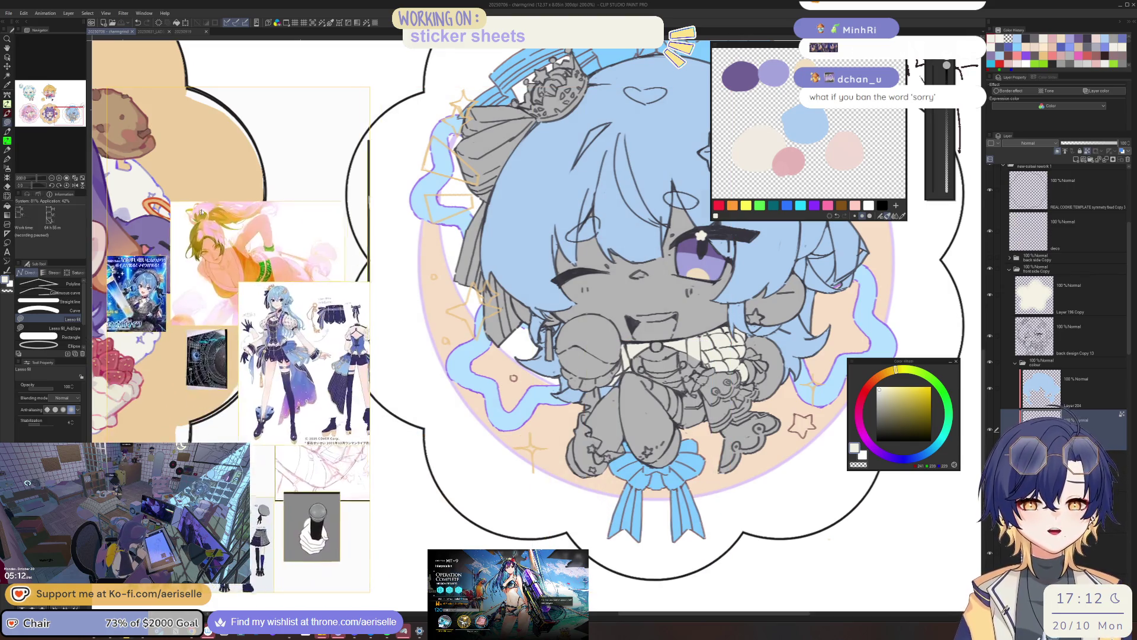
{"action": "scroll", "coordinate": [249, 409], "scroll_direction": "up", "scroll_amount": 4}
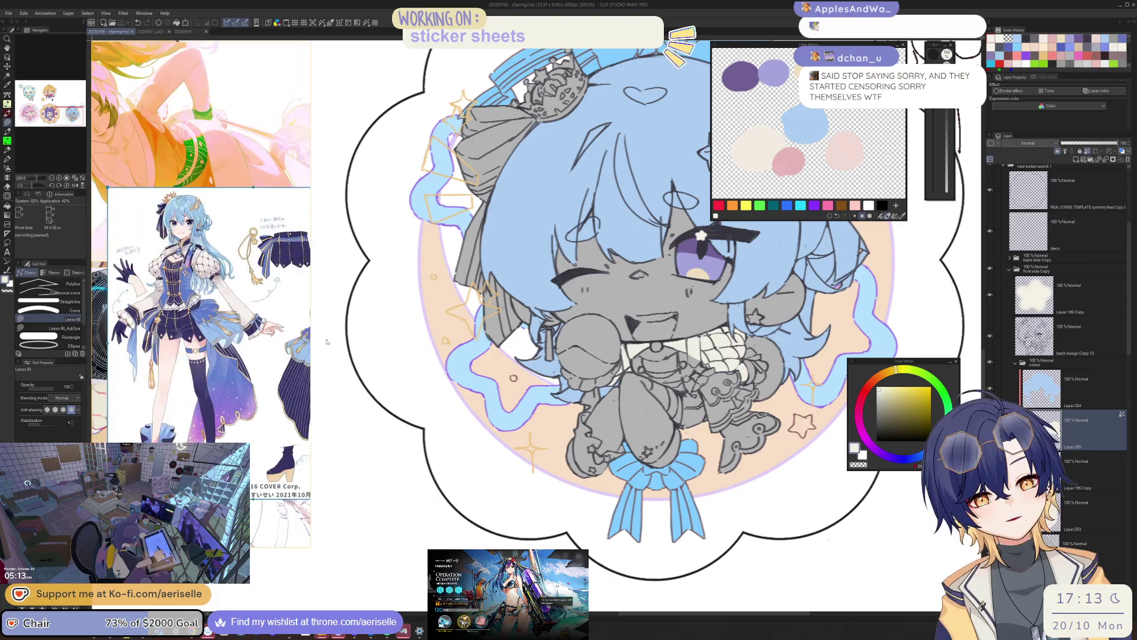
{"action": "scroll", "coordinate": [193, 319], "scroll_direction": "up", "scroll_amount": 3}
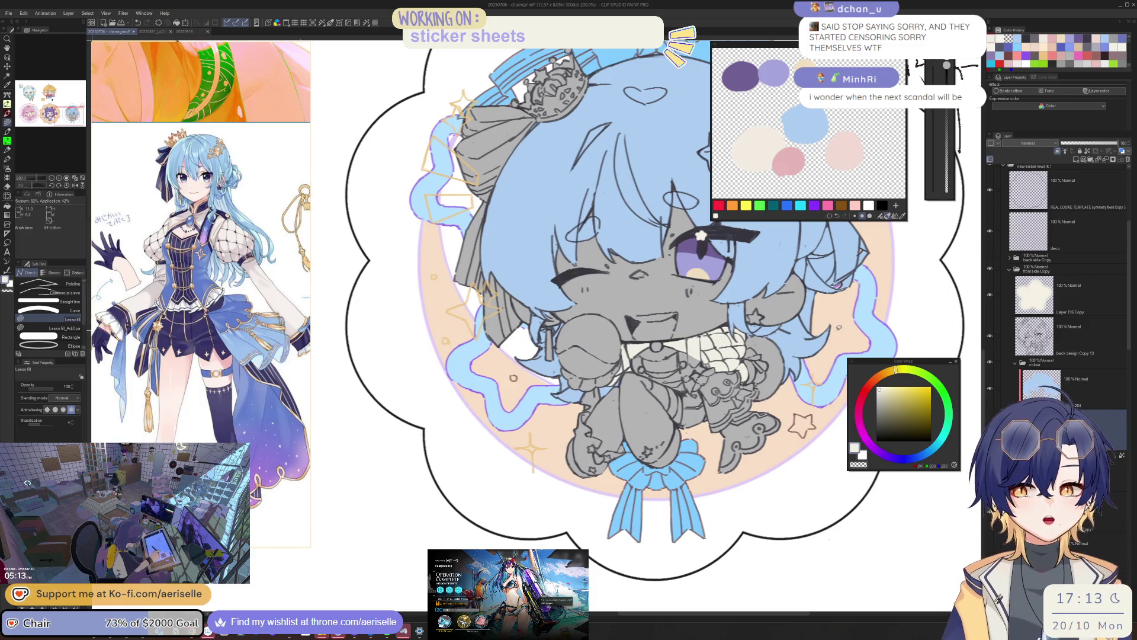
- Set the colour to muted slate blue 130/135/169 and bring the Unban Requests window over the canvas
{"action": "left_click_drag", "start_coordinate": [791, 450], "coordinate": [911, 445]}
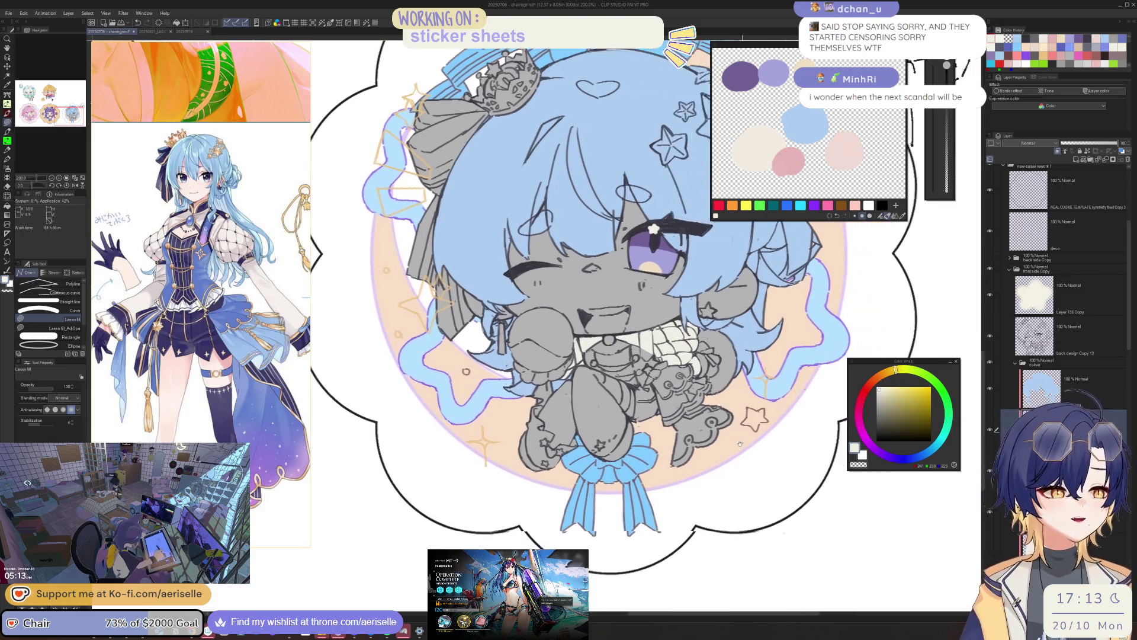
{"action": "left_click", "coordinate": [909, 458]}
{"action": "left_click_drag", "start_coordinate": [889, 403], "coordinate": [891, 404]}
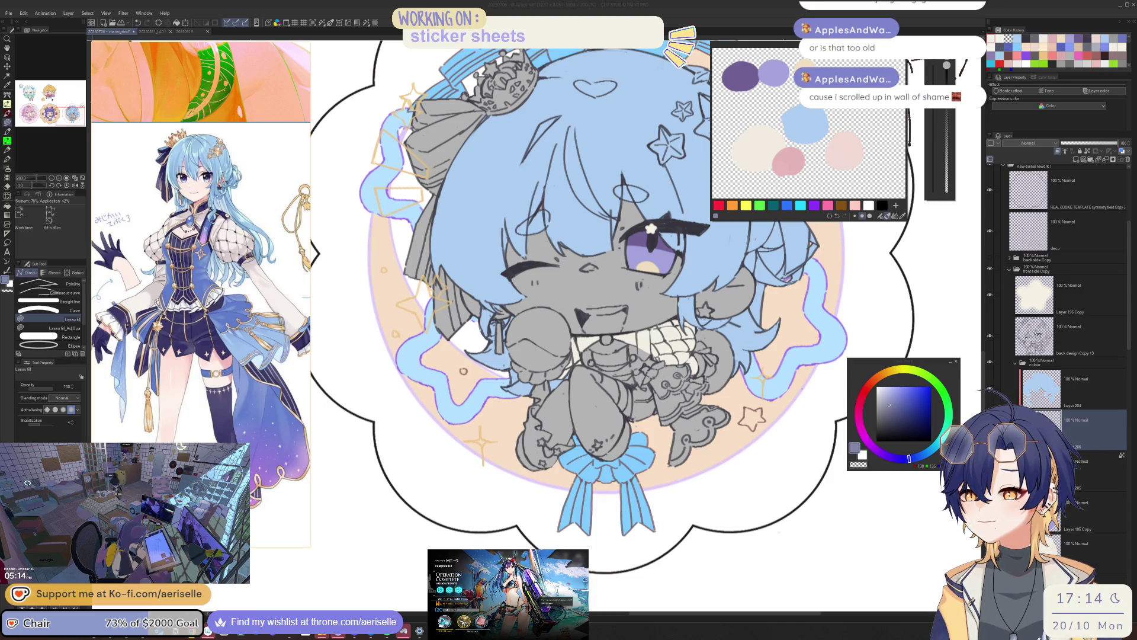
{"action": "mouse_move", "coordinate": [0, 173]}
{"action": "left_mouse_down"}
{"action": "mouse_move", "coordinate": [367, 173]}
{"action": "mouse_move", "coordinate": [649, 211]}
{"action": "mouse_move", "coordinate": [579, 214]}
{"action": "left_mouse_up"}
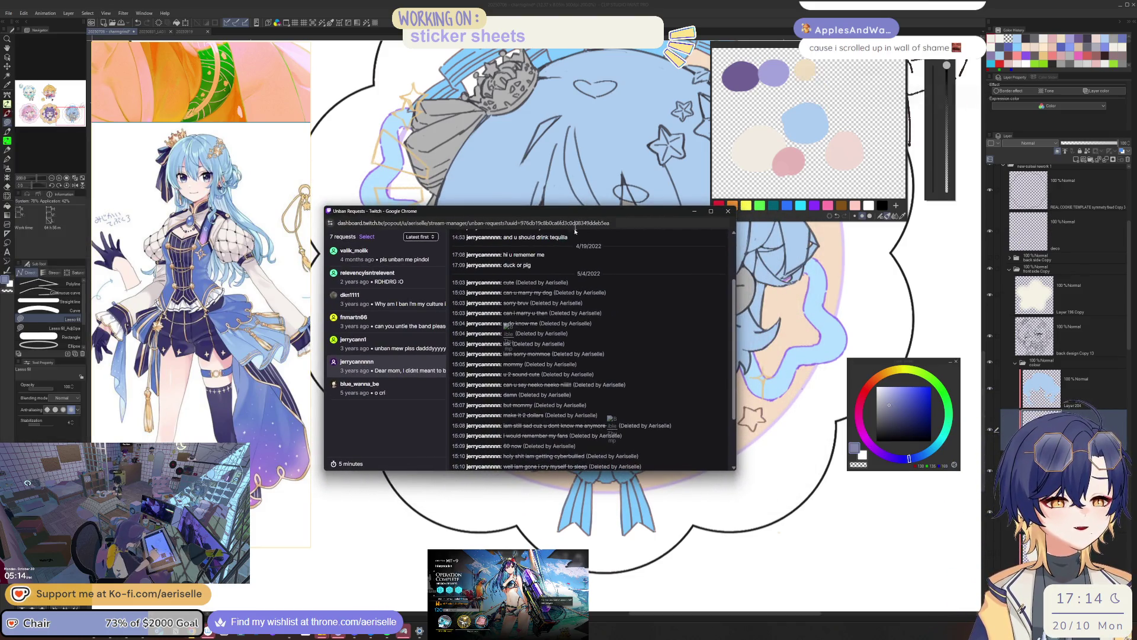
- Read the first request's deleted messages, then open another request and load its earlier chat
{"action": "scroll", "coordinate": [527, 372], "scroll_direction": "down", "scroll_amount": 2}
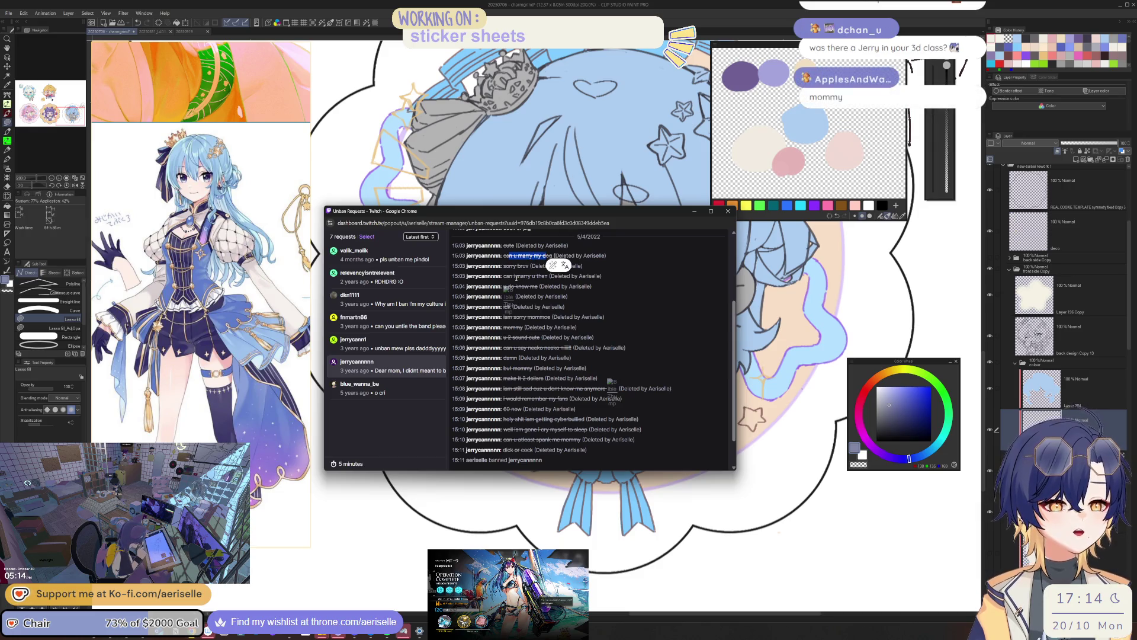
{"action": "left_click_drag", "start_coordinate": [507, 276], "coordinate": [548, 277]}
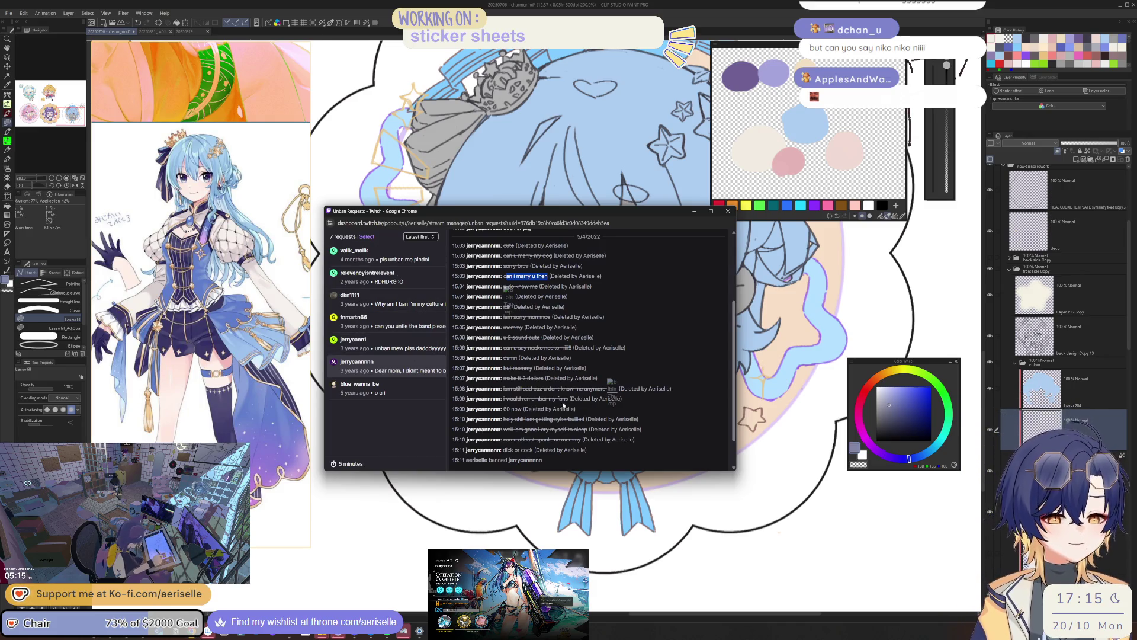
{"action": "left_click", "coordinate": [386, 353]}
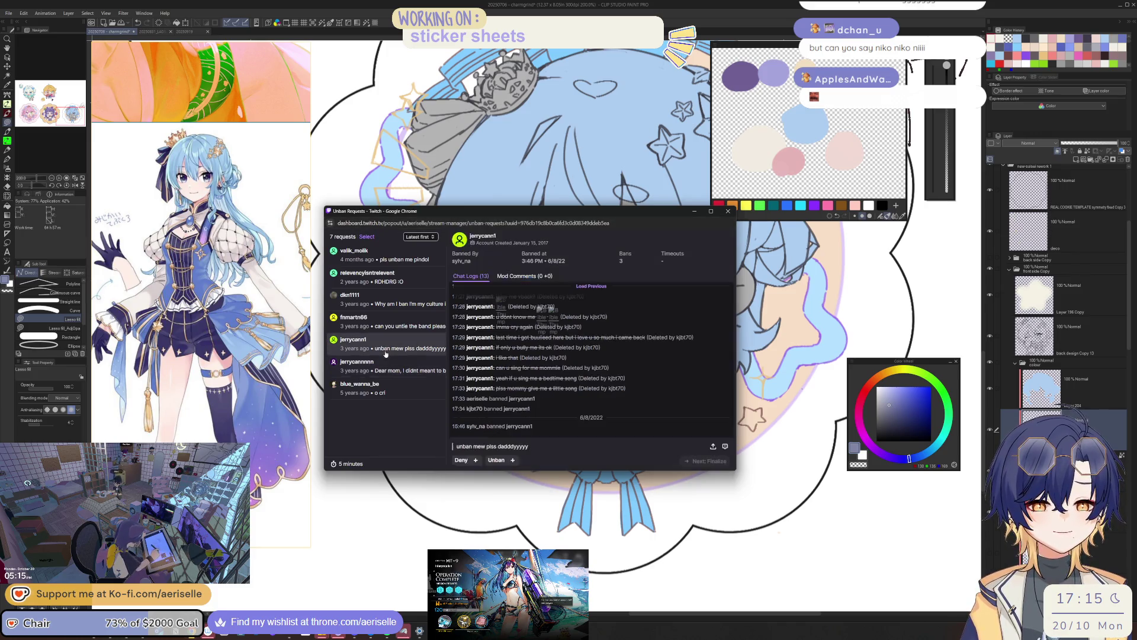
{"action": "left_click", "coordinate": [591, 286]}
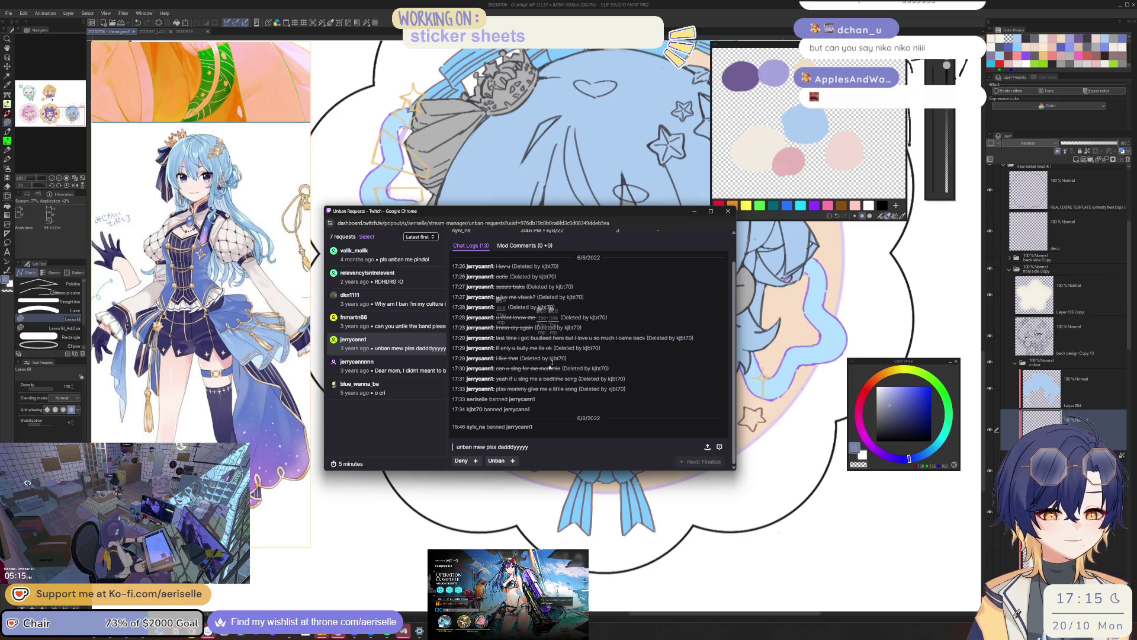
{"action": "mouse_move", "coordinate": [465, 412]}
{"action": "left_mouse_down"}
{"action": "mouse_move", "coordinate": [489, 414]}
{"action": "mouse_move", "coordinate": [488, 430]}
{"action": "left_mouse_up"}
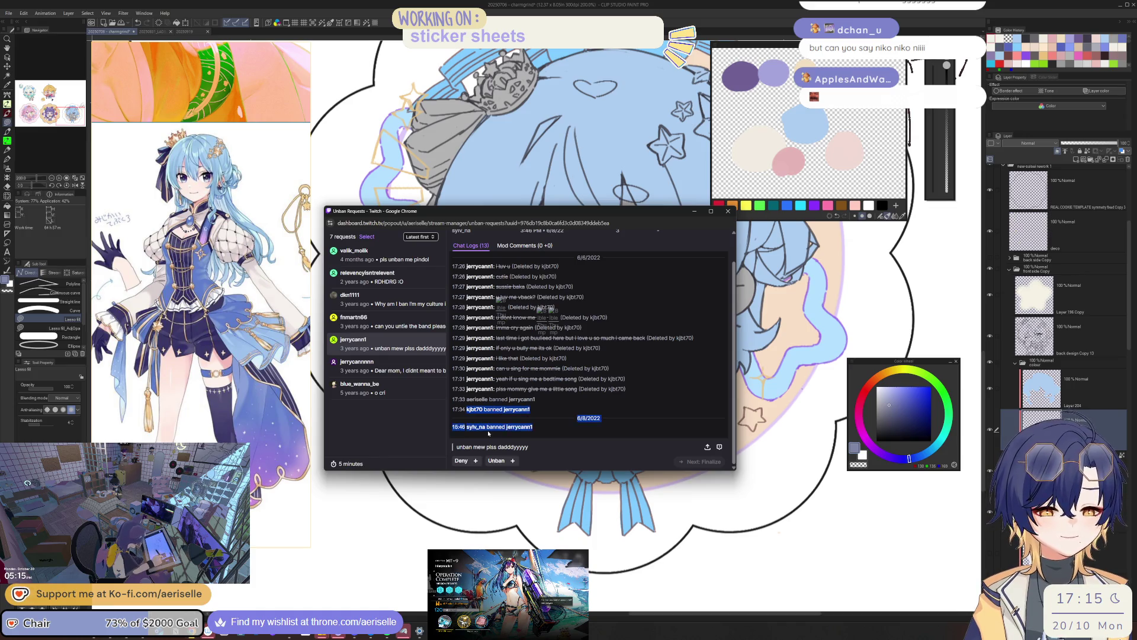
{"action": "left_click", "coordinate": [563, 421]}
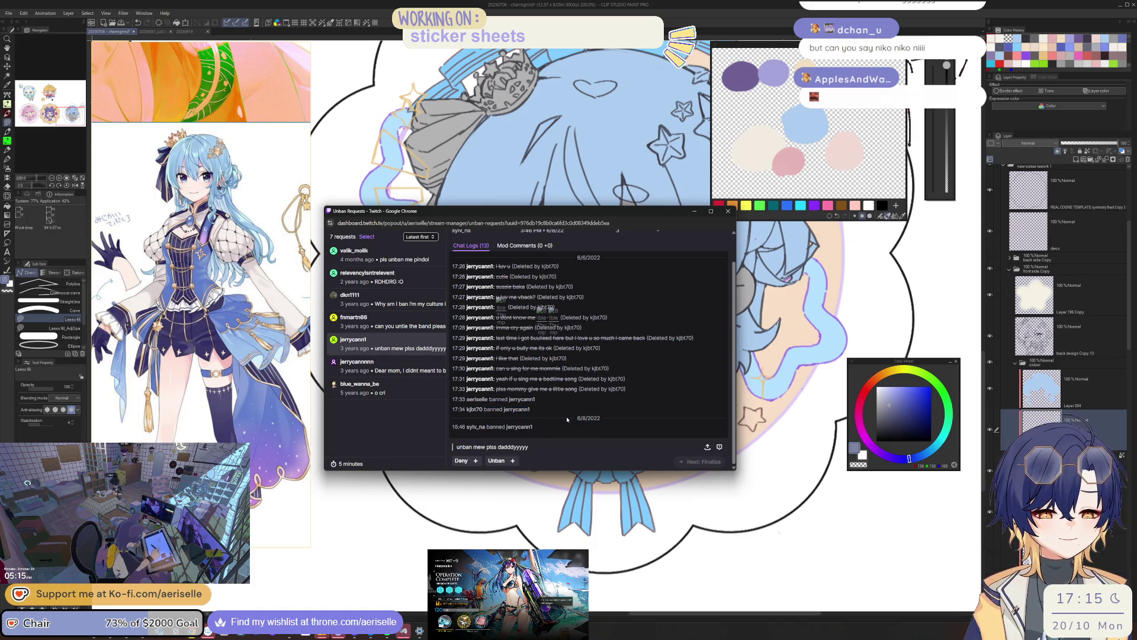
- Scroll through the second request's chat log and close the Unban Requests window
{"action": "scroll", "coordinate": [566, 417], "scroll_direction": "up", "scroll_amount": 1}
{"action": "scroll", "coordinate": [566, 418], "scroll_direction": "down", "scroll_amount": 1}
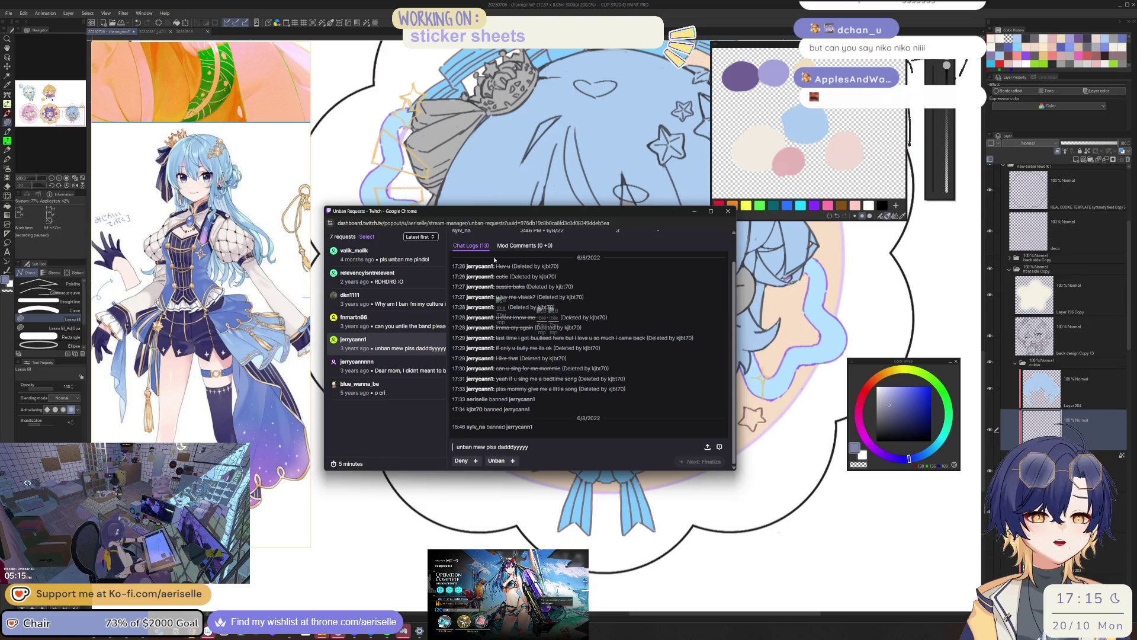
{"action": "scroll", "coordinate": [494, 261], "scroll_direction": "up", "scroll_amount": 1}
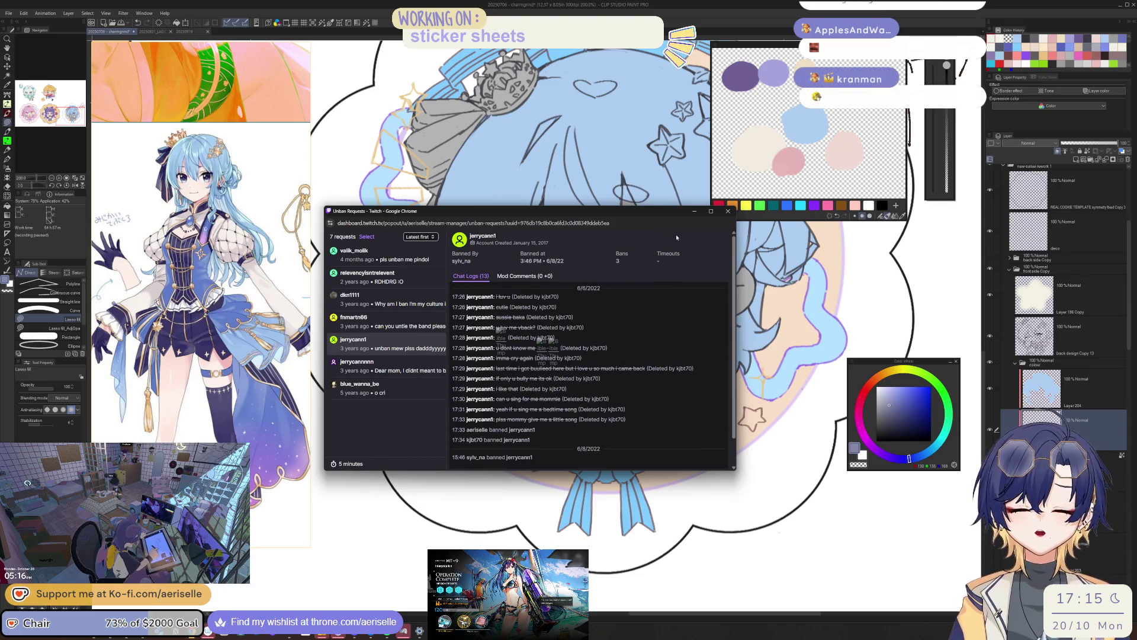
{"action": "left_click", "coordinate": [728, 211]}
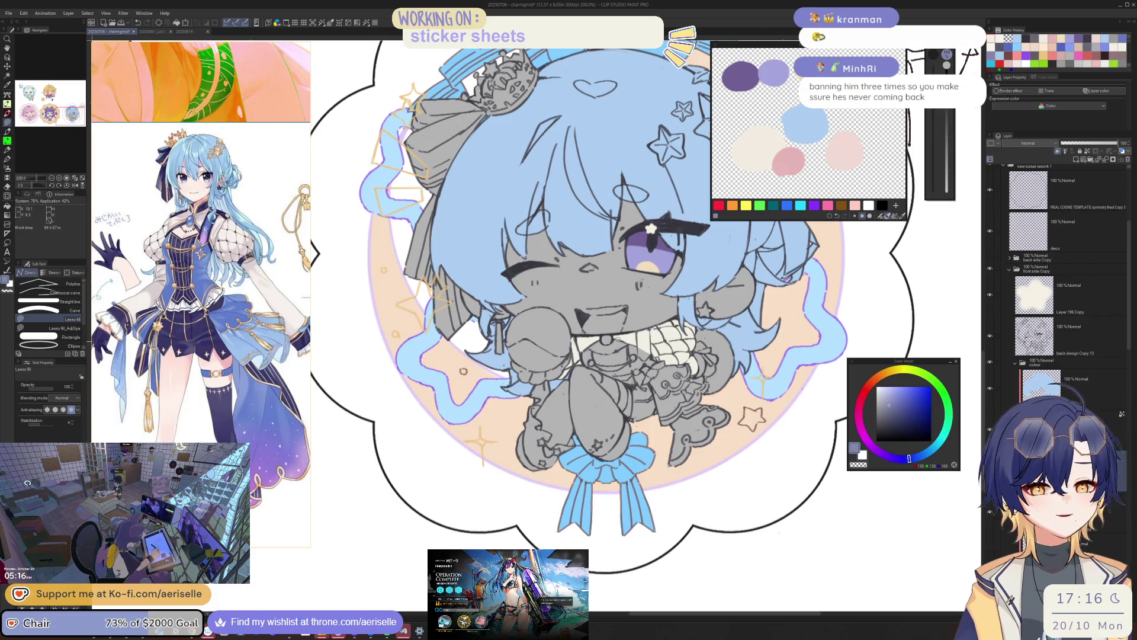
- Fill the inside of the chibi's open mouth, shifting the colour slightly toward violet
{"action": "scroll", "coordinate": [624, 355], "scroll_direction": "up", "scroll_amount": 2}
{"action": "scroll", "coordinate": [624, 356], "scroll_direction": "up", "scroll_amount": 2}
{"action": "key", "text": "o"}
{"action": "key", "text": "u"}
{"action": "mouse_move", "coordinate": [510, 345]}
{"action": "left_mouse_down"}
{"action": "mouse_move", "coordinate": [672, 479]}
{"action": "mouse_move", "coordinate": [592, 347]}
{"action": "mouse_move", "coordinate": [512, 346]}
{"action": "left_mouse_up"}
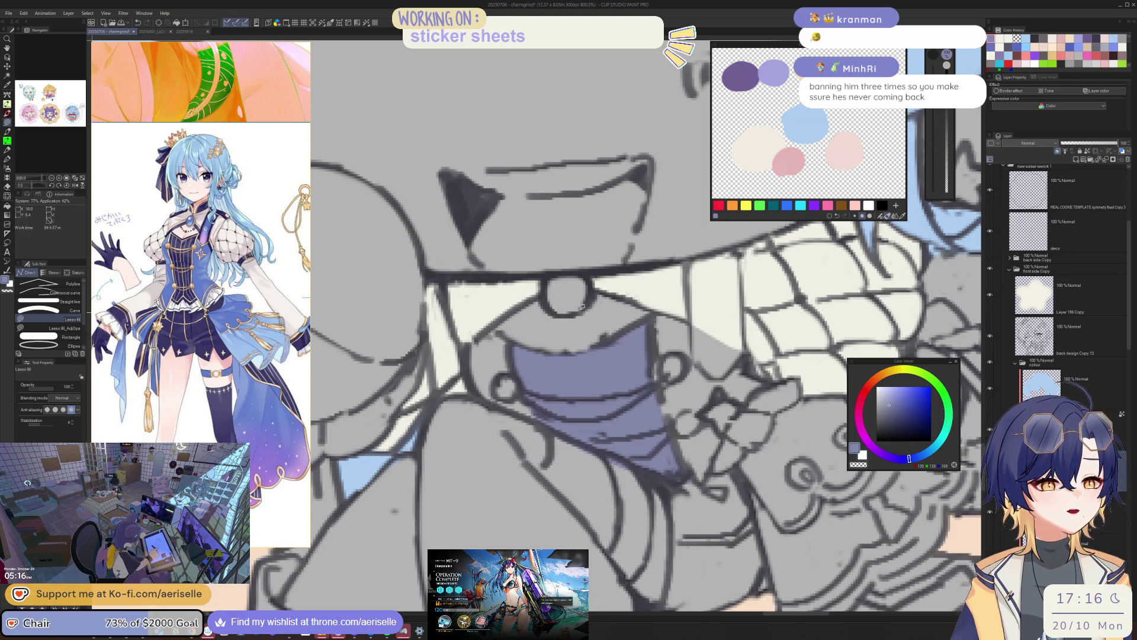
{"action": "left_click_drag", "start_coordinate": [897, 425], "coordinate": [901, 430]}
{"action": "key", "text": "g"}
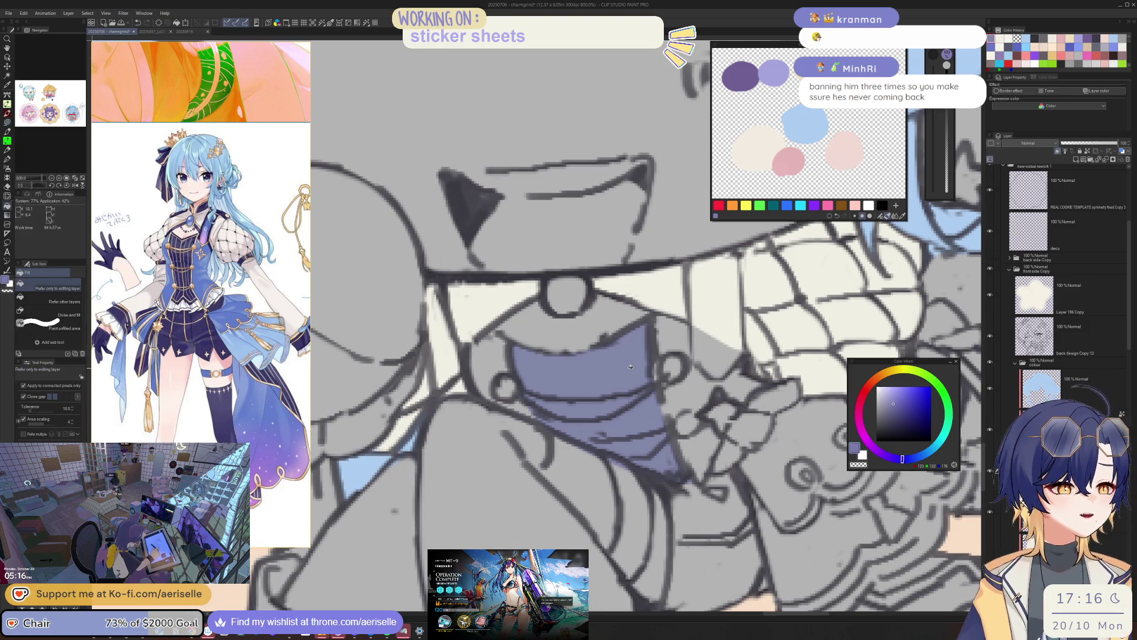
{"action": "left_click", "coordinate": [631, 367]}
- Mirror and slightly tilt the canvas view to check the drawing
{"action": "scroll", "coordinate": [630, 366], "scroll_direction": "down", "scroll_amount": 2}
{"action": "scroll", "coordinate": [630, 367], "scroll_direction": "down", "scroll_amount": 2}
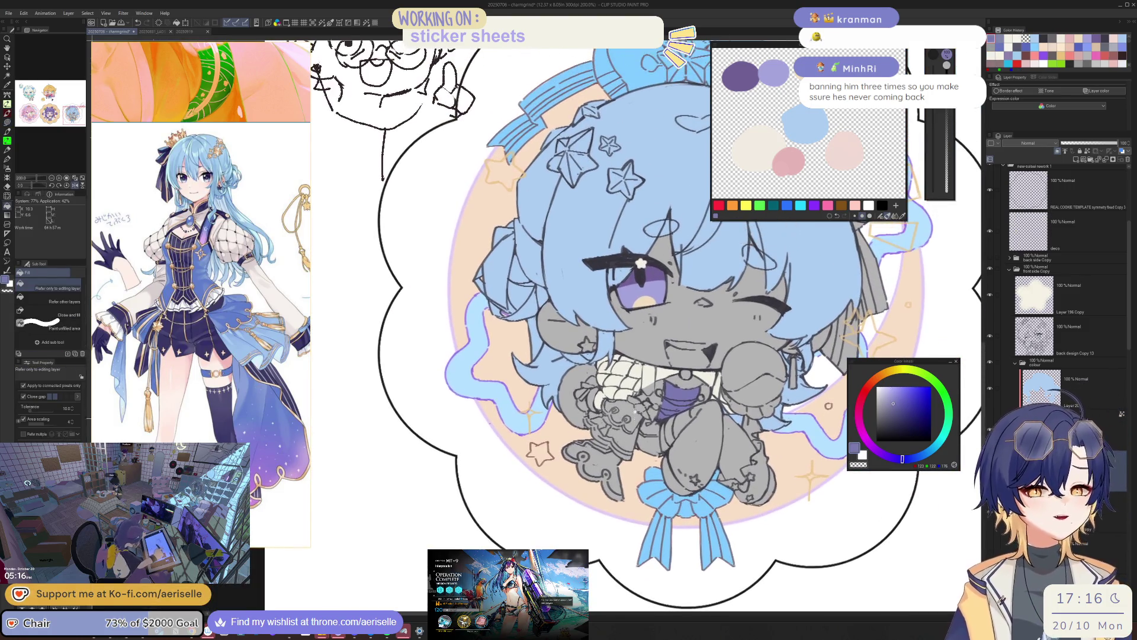
{"action": "key", "text": "h"}
{"action": "scroll", "coordinate": [741, 441], "scroll_direction": "up", "scroll_amount": 2}
{"action": "scroll", "coordinate": [741, 442], "scroll_direction": "up", "scroll_amount": 1}
{"action": "scroll", "coordinate": [747, 438], "scroll_direction": "up", "scroll_amount": 1}
{"action": "key", "text": "asciicircum"}
{"action": "key", "text": "asciicircum"}
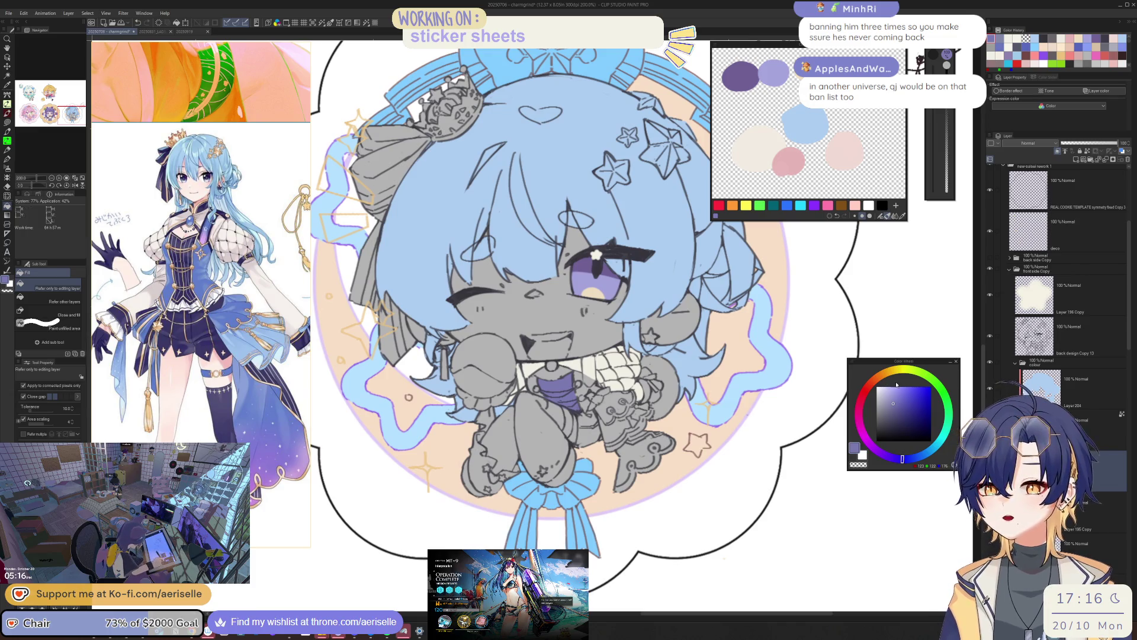
- Darken the purple drawing colour slightly to a muted tone for the dark outfit parts
{"action": "left_click", "coordinate": [893, 405]}
{"action": "left_click", "coordinate": [891, 407]}
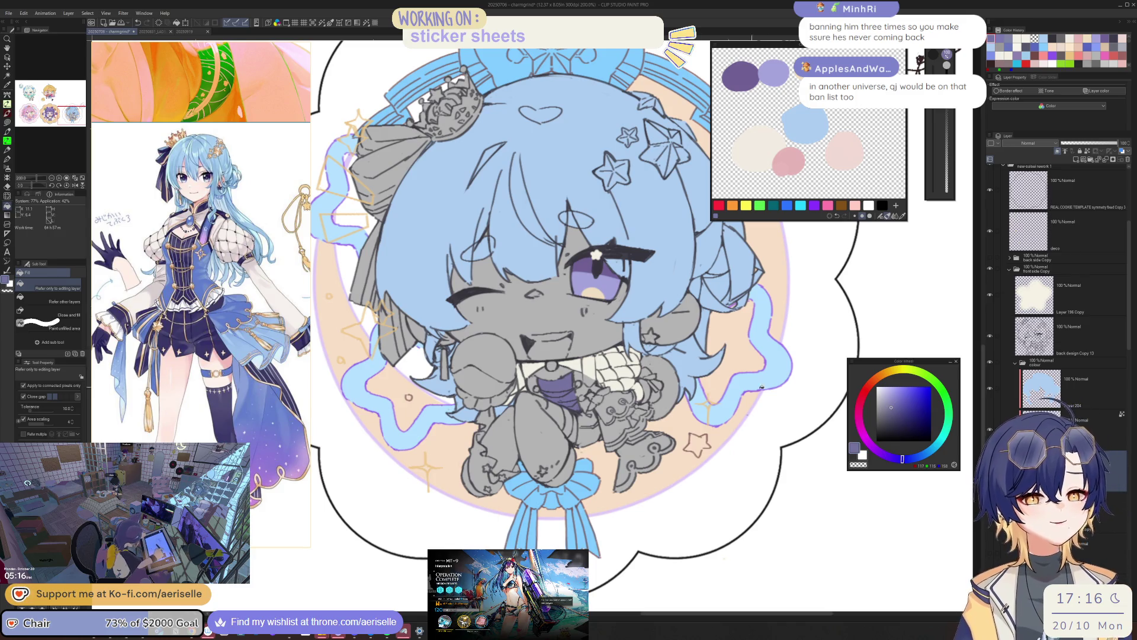
{"action": "left_click", "coordinate": [892, 407]}
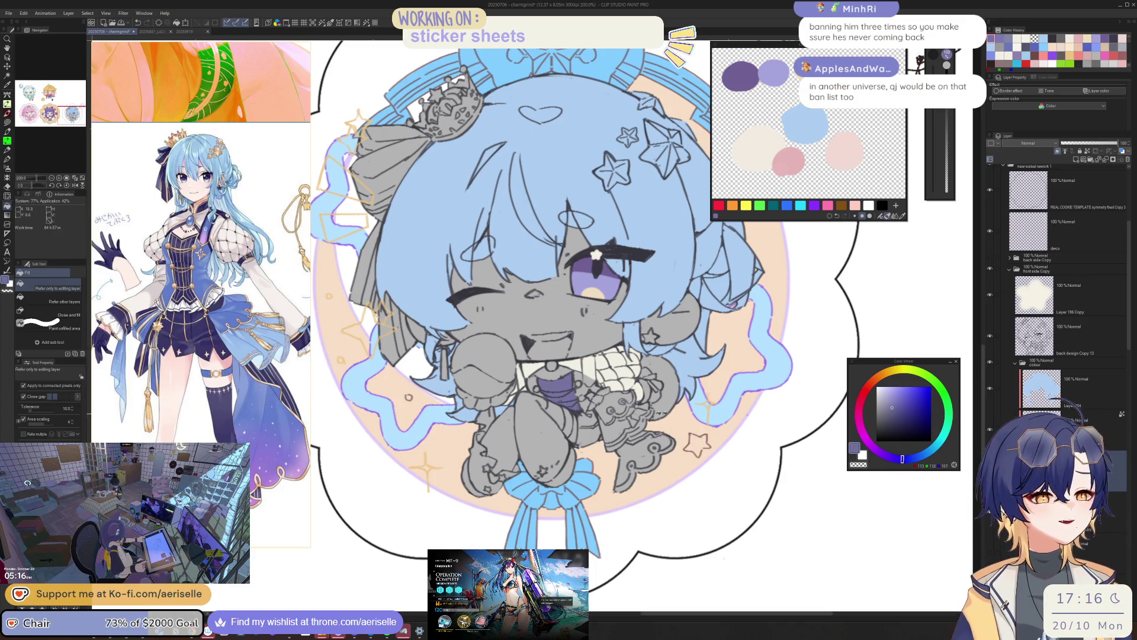
{"action": "scroll", "coordinate": [574, 377], "scroll_direction": "up", "scroll_amount": 2}
{"action": "key", "text": "u"}
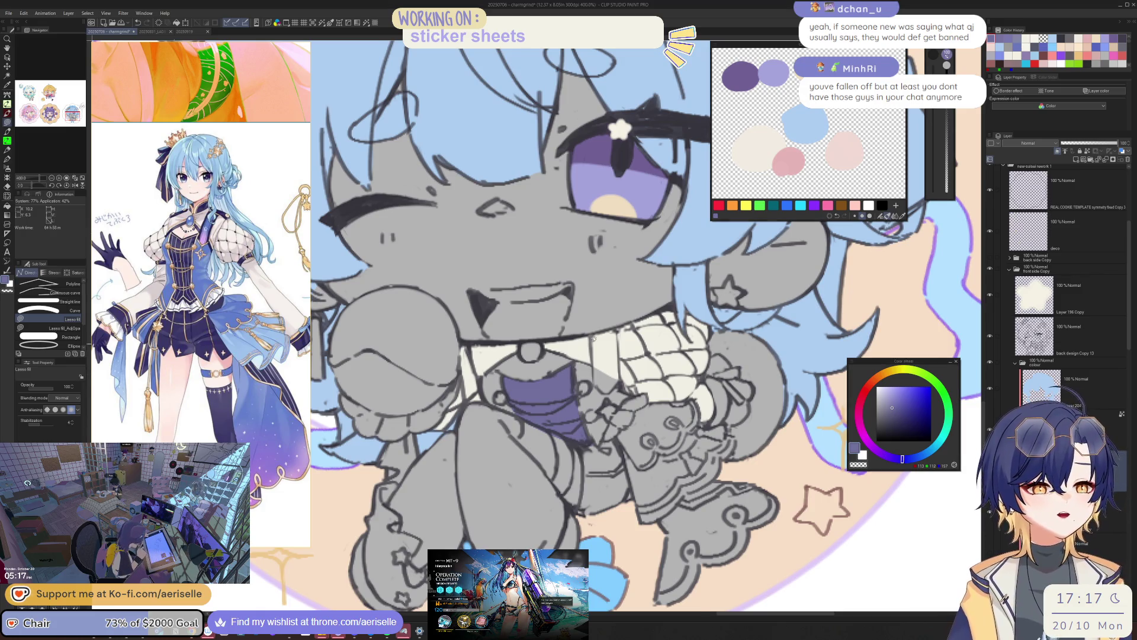
{"action": "key", "text": "h"}
{"action": "key", "text": "h"}
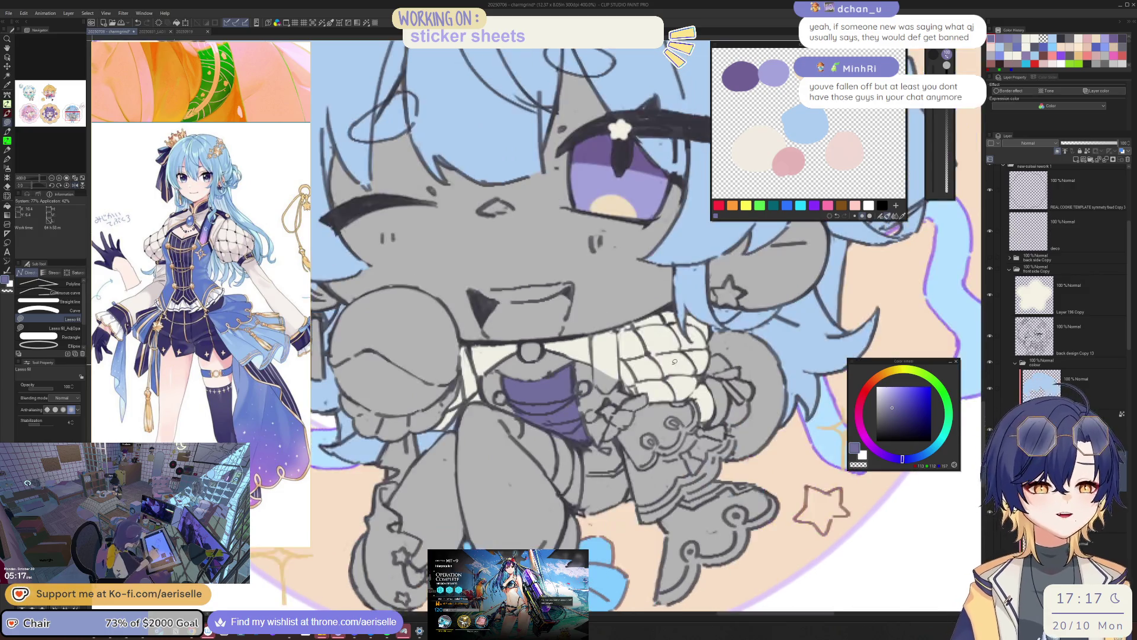
{"action": "key", "text": "h"}
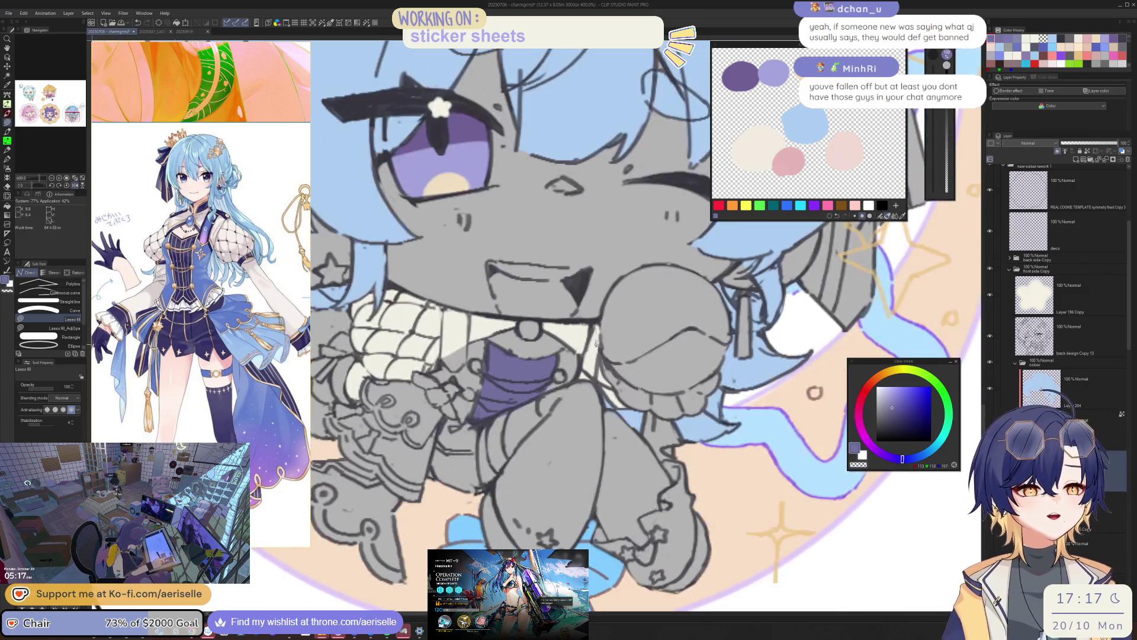
{"action": "scroll", "coordinate": [630, 374], "scroll_direction": "down", "scroll_amount": 2}
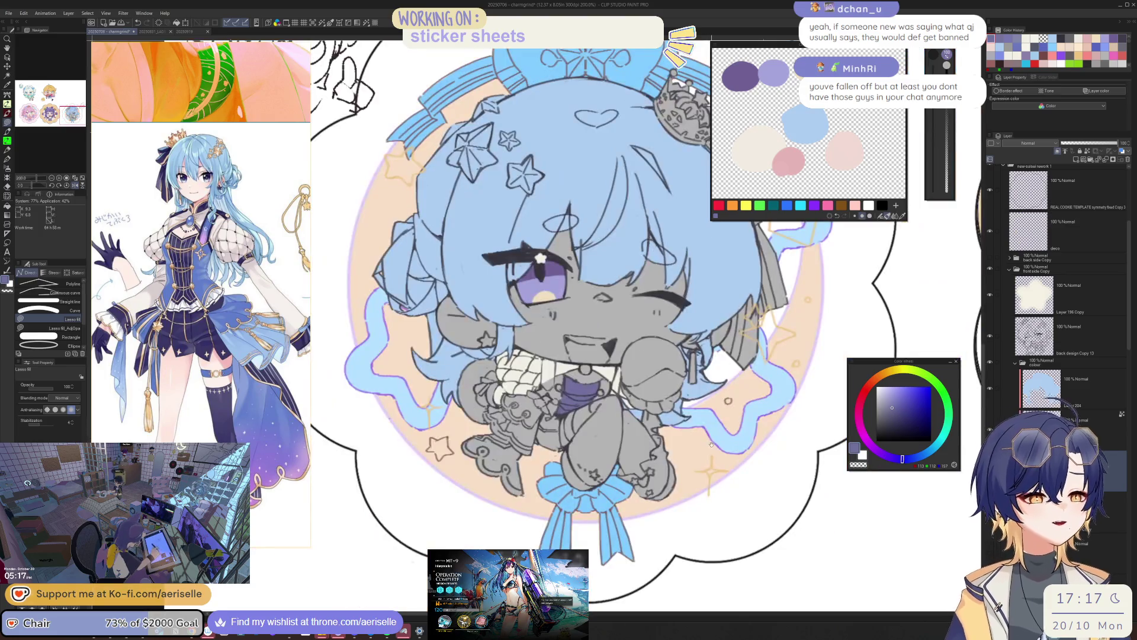
{"action": "key", "text": "h"}
{"action": "scroll", "coordinate": [709, 439], "scroll_direction": "down", "scroll_amount": 1}
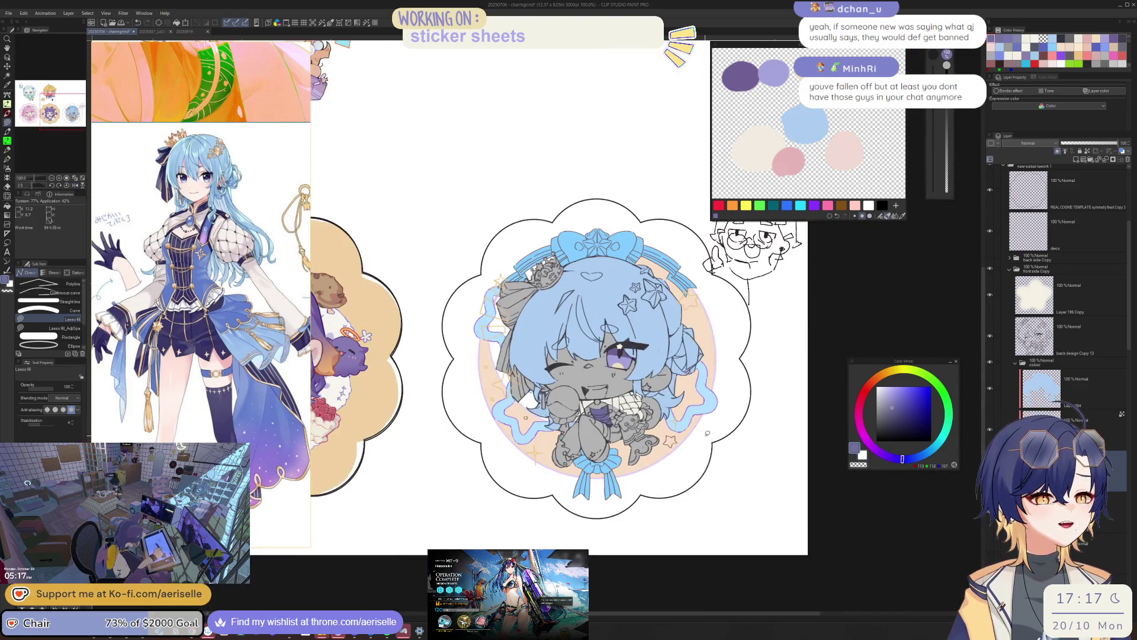
{"action": "scroll", "coordinate": [695, 433], "scroll_direction": "up", "scroll_amount": 1}
{"action": "scroll", "coordinate": [695, 433], "scroll_direction": "up", "scroll_amount": 1}
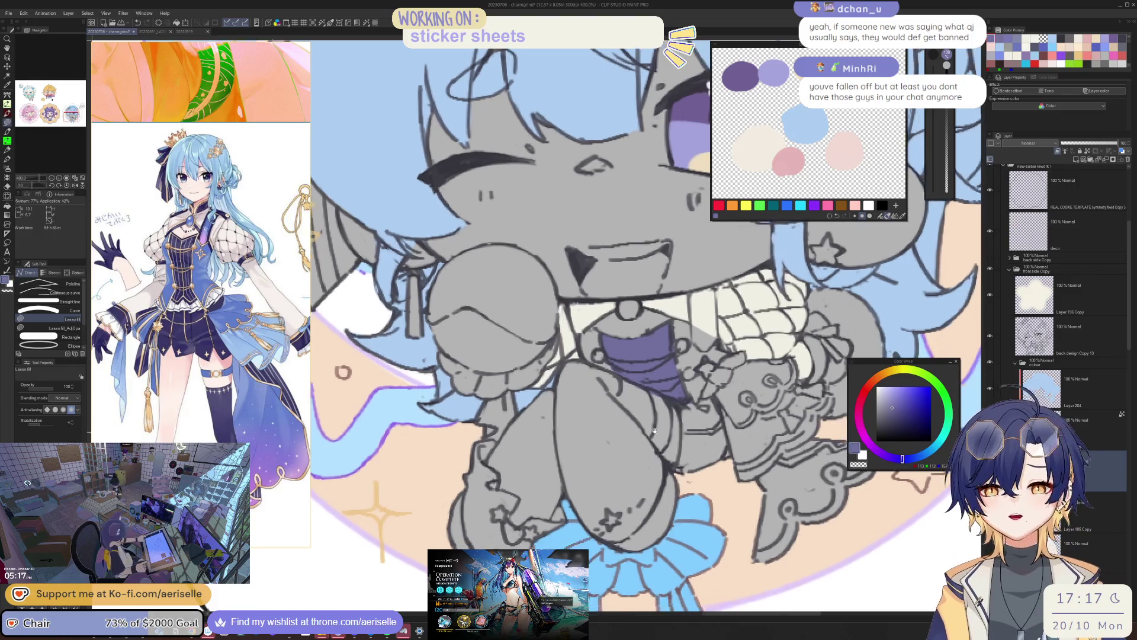
- Lasso-fill the chibi's leg and its outer edge with muted purple
{"action": "scroll", "coordinate": [648, 420], "scroll_direction": "up", "scroll_amount": 1}
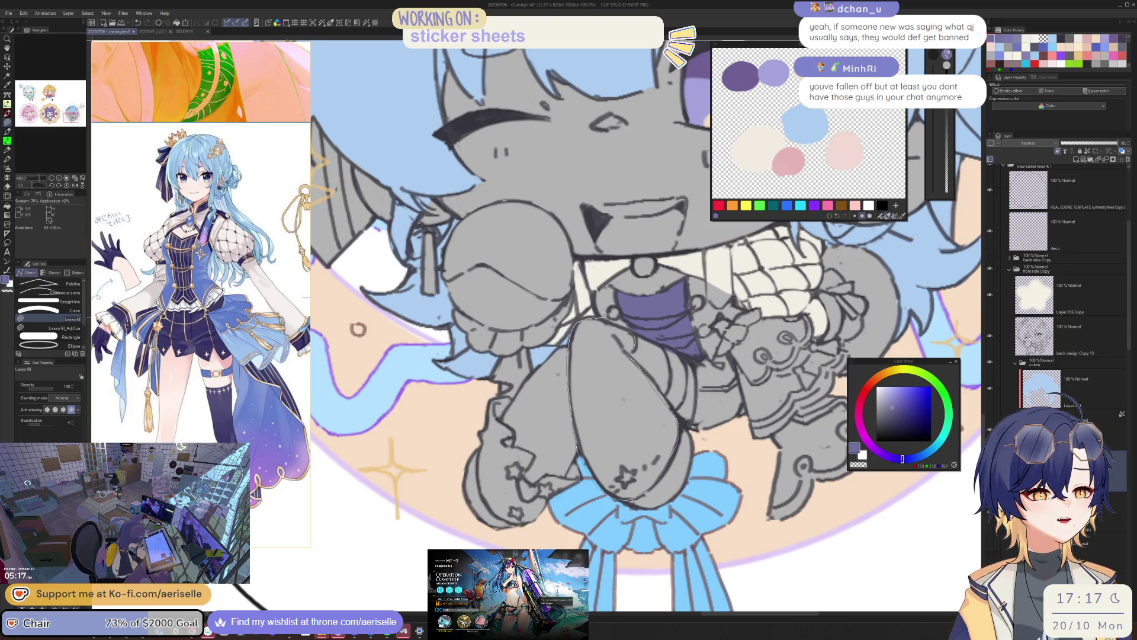
{"action": "left_click_drag", "start_coordinate": [627, 321], "coordinate": [623, 323]}
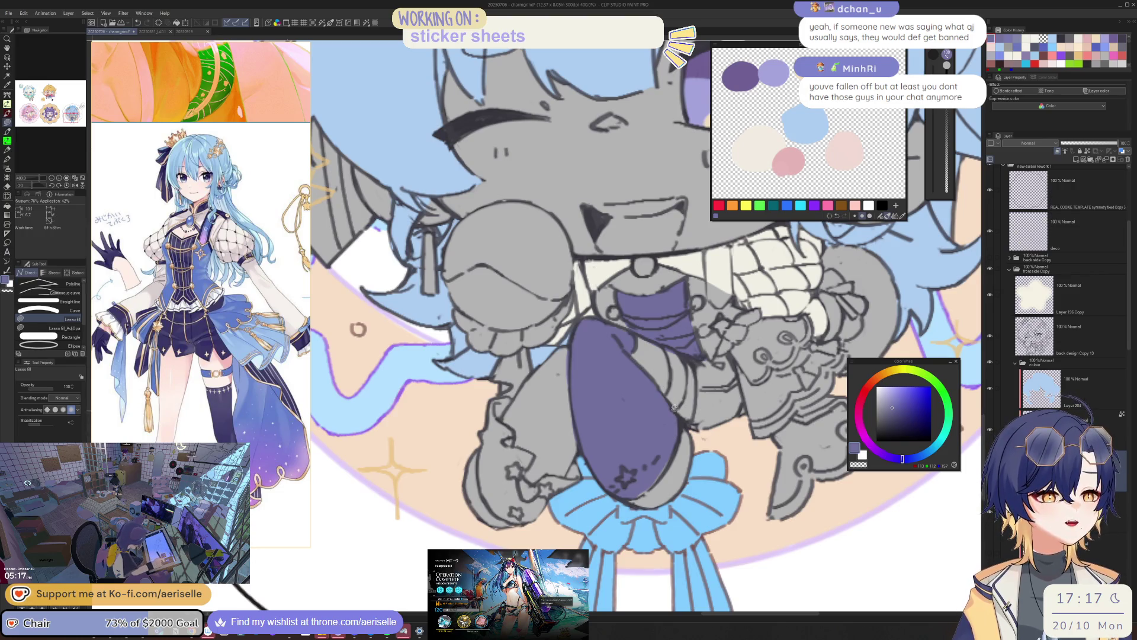
{"action": "left_click_drag", "start_coordinate": [623, 486], "coordinate": [636, 406]}
- Mirror the view to check the fills, then fill the patch beside the chibi's arm purple
{"action": "key", "text": "e"}
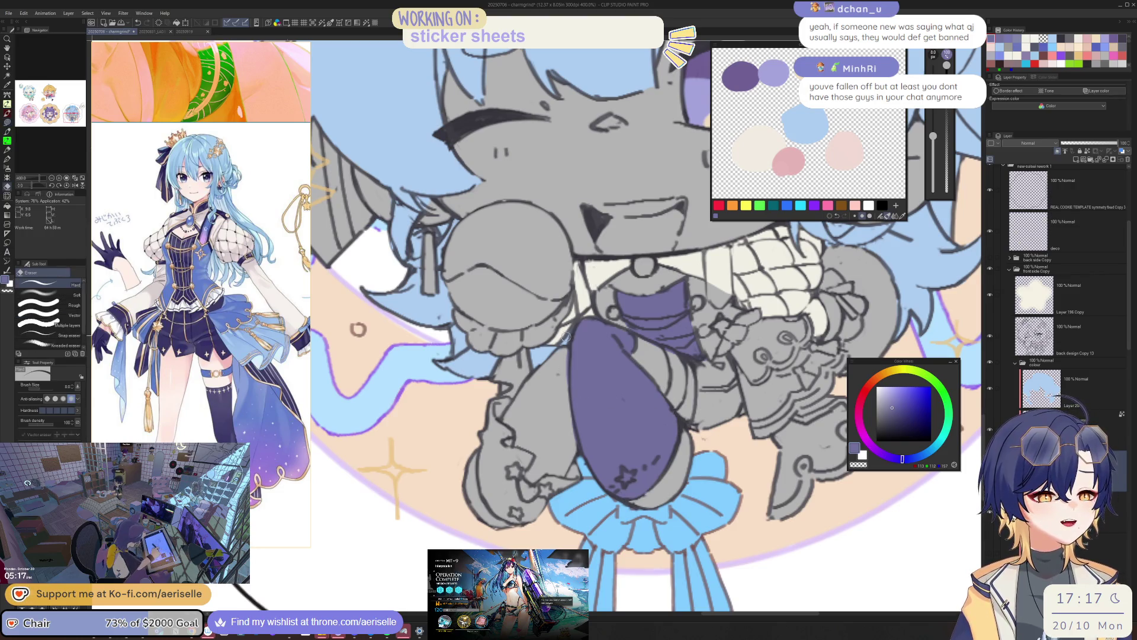
{"action": "scroll", "coordinate": [578, 417], "scroll_direction": "down", "scroll_amount": 2}
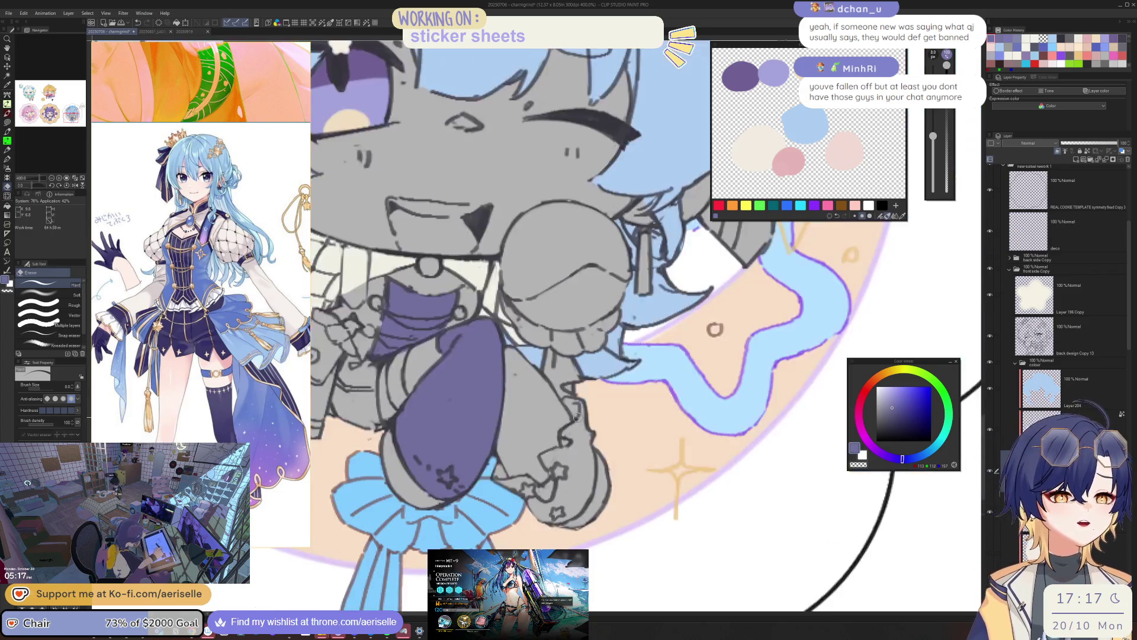
{"action": "scroll", "coordinate": [578, 417], "scroll_direction": "down", "scroll_amount": 3}
{"action": "scroll", "coordinate": [579, 417], "scroll_direction": "down", "scroll_amount": 1}
{"action": "scroll", "coordinate": [652, 379], "scroll_direction": "up", "scroll_amount": 5}
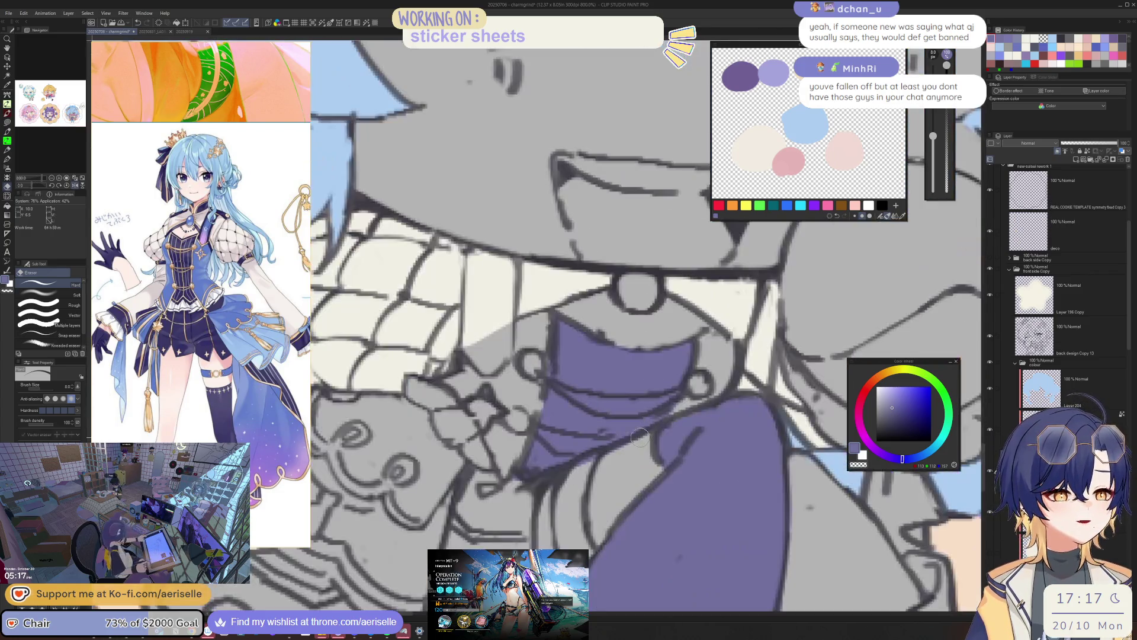
{"action": "key", "text": "h"}
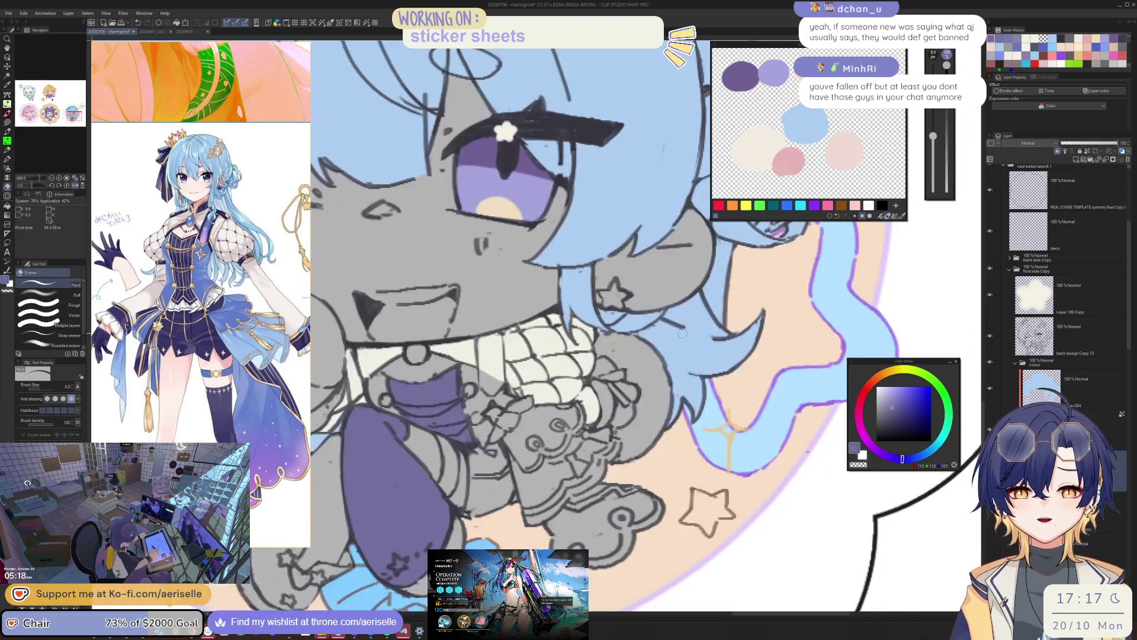
{"action": "key", "text": "u"}
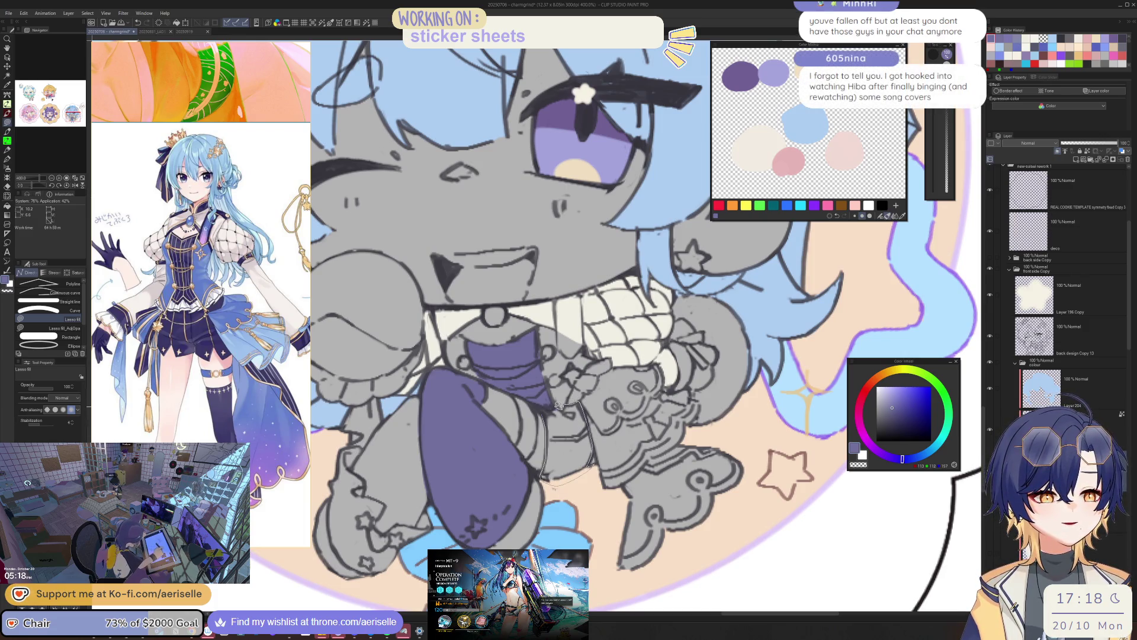
{"action": "left_click_drag", "start_coordinate": [549, 403], "coordinate": [560, 384]}
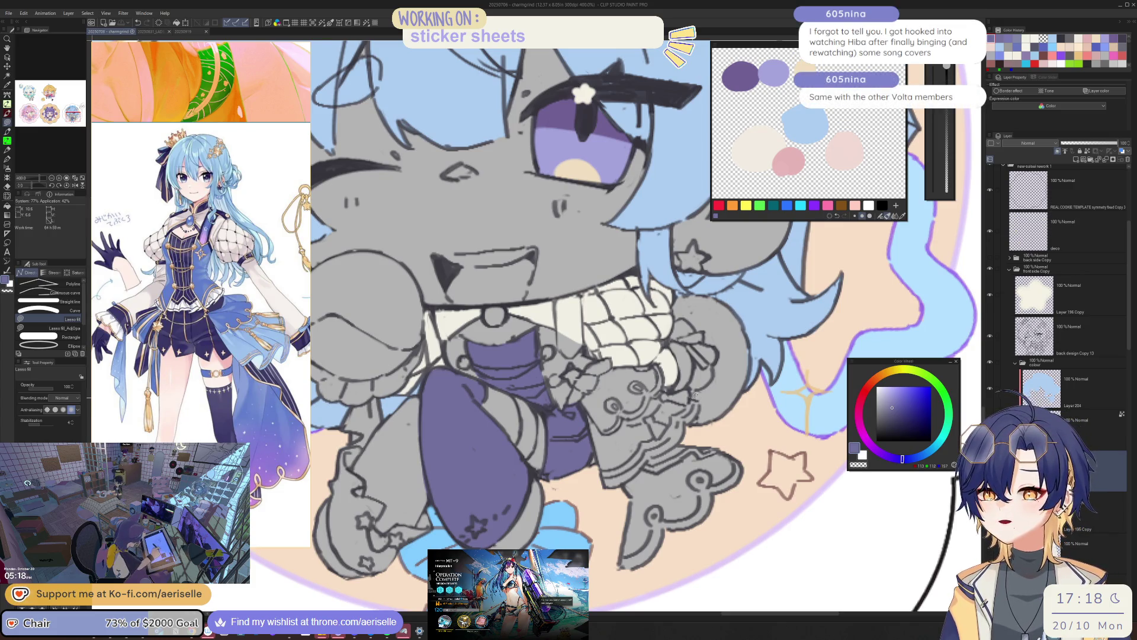
{"action": "scroll", "coordinate": [690, 392], "scroll_direction": "down", "scroll_amount": 2}
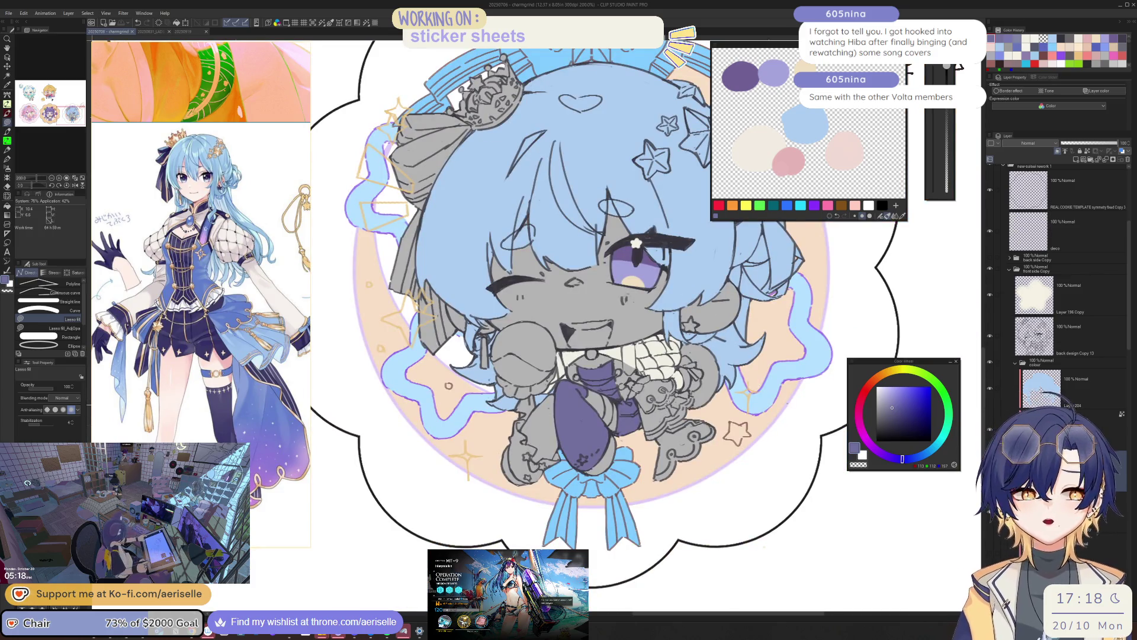
{"action": "scroll", "coordinate": [667, 400], "scroll_direction": "up", "scroll_amount": 2}
{"action": "scroll", "coordinate": [667, 401], "scroll_direction": "up", "scroll_amount": 2}
{"action": "scroll", "coordinate": [663, 409], "scroll_direction": "down", "scroll_amount": 5}
{"action": "key", "text": "h"}
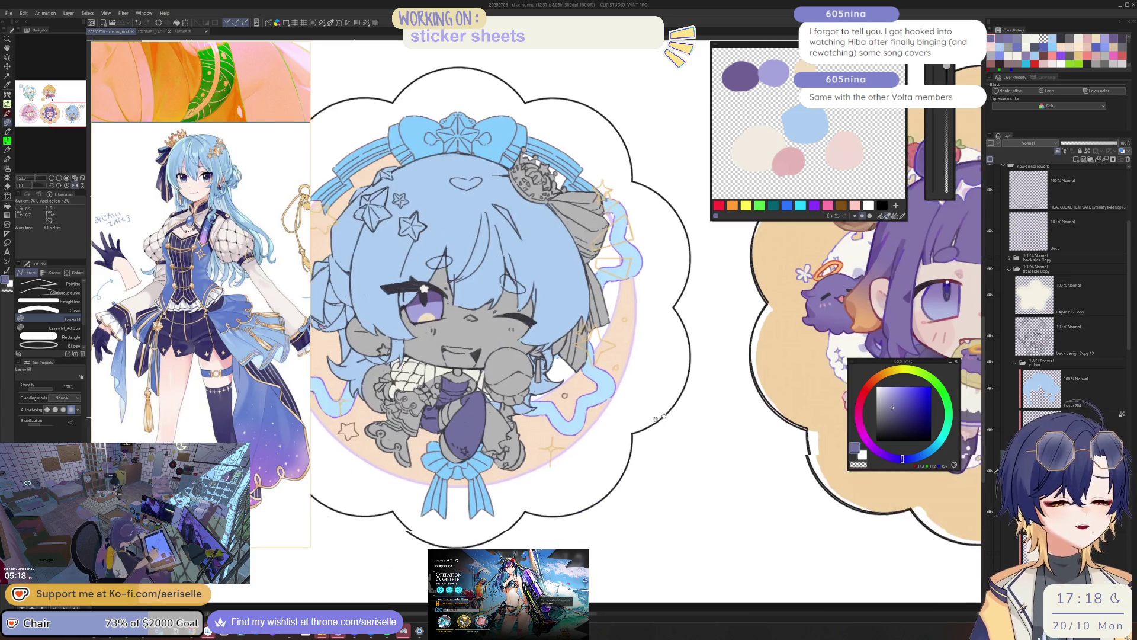
{"action": "key", "text": "h"}
{"action": "scroll", "coordinate": [658, 417], "scroll_direction": "up", "scroll_amount": 1}
{"action": "scroll", "coordinate": [696, 401], "scroll_direction": "up", "scroll_amount": 1}
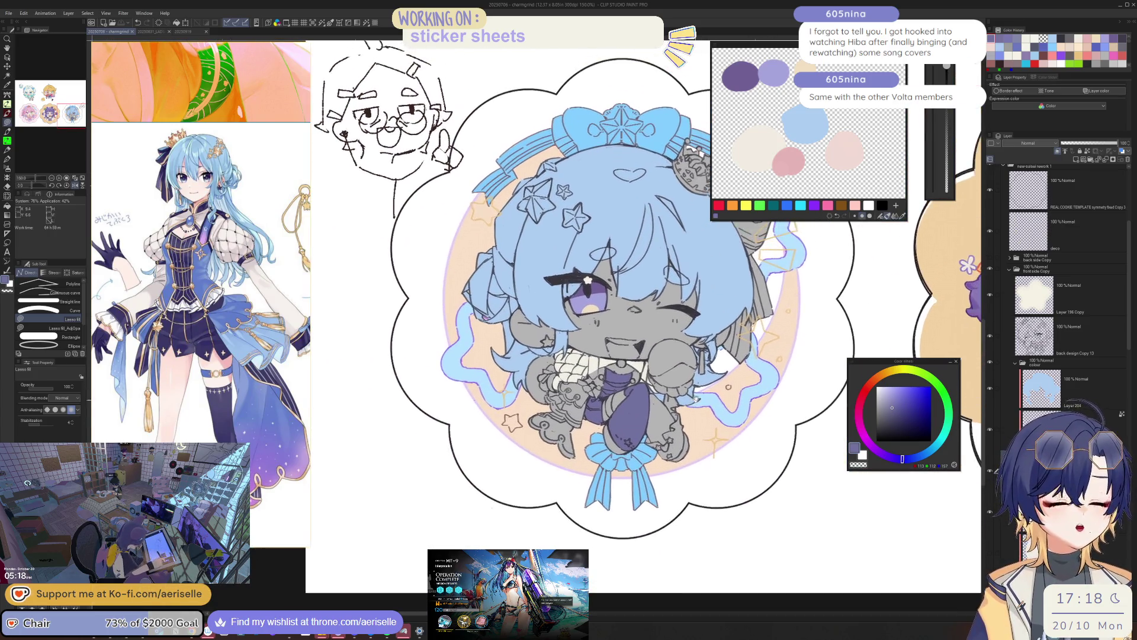
{"action": "key", "text": "minus"}
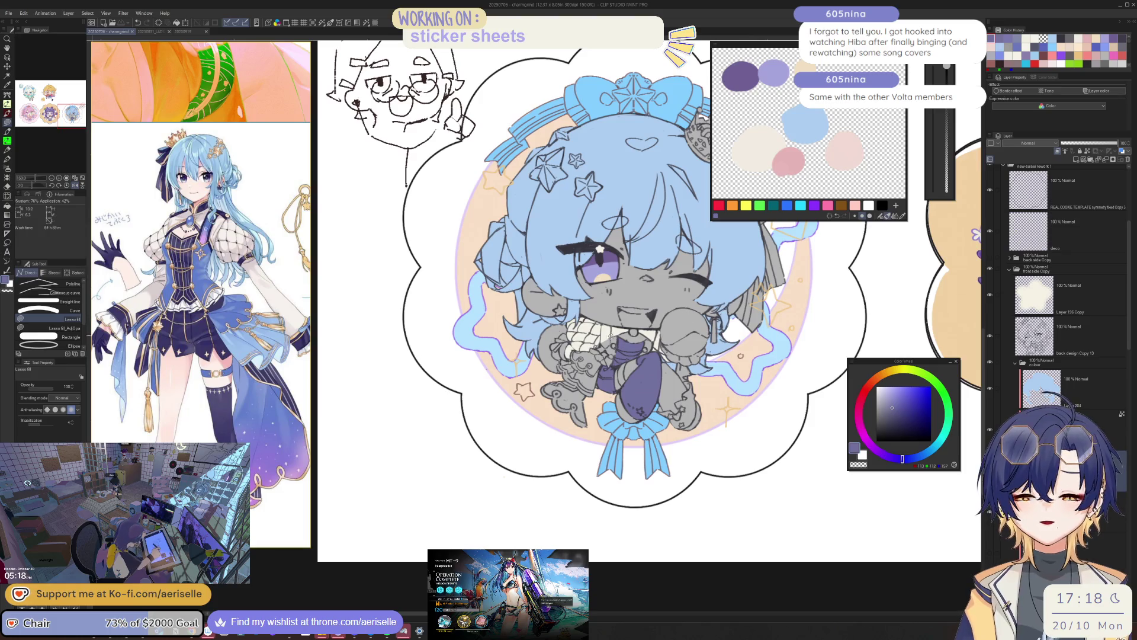
{"action": "scroll", "coordinate": [729, 311], "scroll_direction": "up", "scroll_amount": 1}
{"action": "mouse_move", "coordinate": [842, 355]}
{"action": "left_mouse_down"}
{"action": "mouse_move", "coordinate": [599, 351]}
{"action": "mouse_move", "coordinate": [711, 414]}
{"action": "mouse_move", "coordinate": [666, 365]}
{"action": "mouse_move", "coordinate": [695, 347]}
{"action": "left_mouse_up"}
{"action": "scroll", "coordinate": [599, 350], "scroll_direction": "down", "scroll_amount": 1}
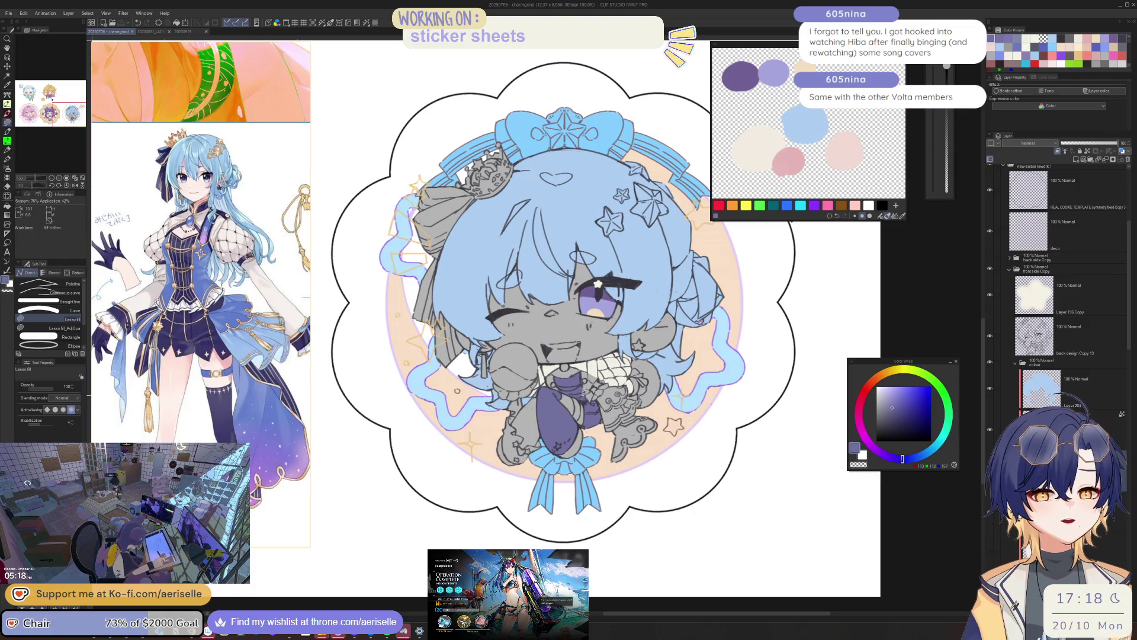
{"action": "scroll", "coordinate": [585, 418], "scroll_direction": "up", "scroll_amount": 5}
{"action": "mouse_move", "coordinate": [701, 332]}
{"action": "left_mouse_down"}
{"action": "mouse_move", "coordinate": [689, 358]}
{"action": "mouse_move", "coordinate": [643, 386]}
{"action": "mouse_move", "coordinate": [649, 407]}
{"action": "left_mouse_up"}
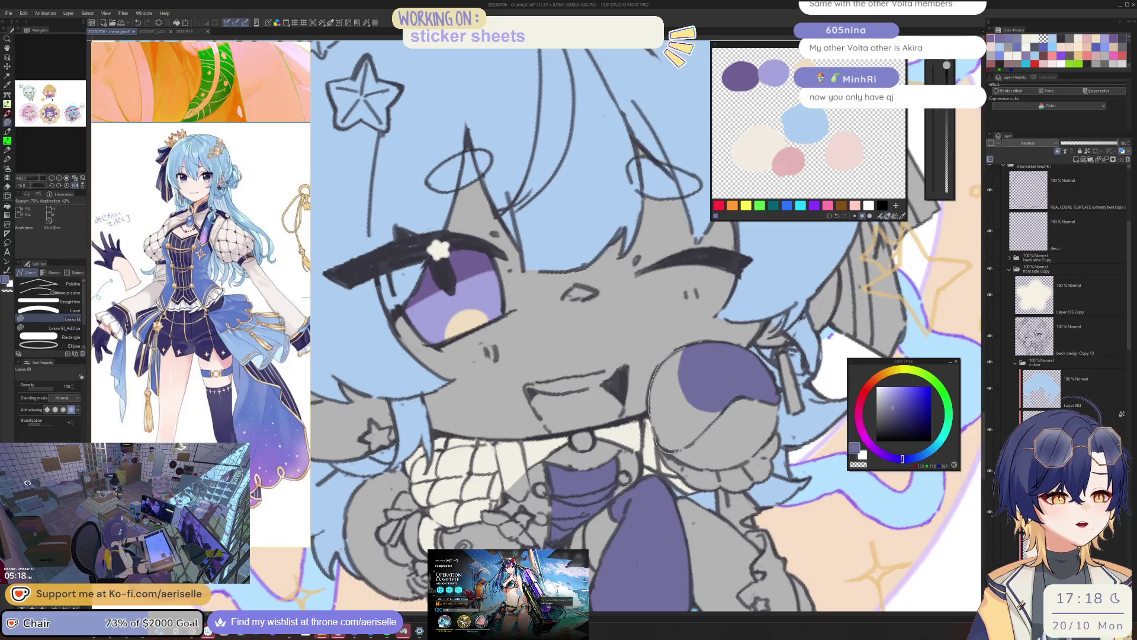
- Fill the raised gloved hand purple, then reset the view to 100% and 0° rotation
{"action": "left_click_drag", "start_coordinate": [740, 388], "coordinate": [739, 390]}
{"action": "key", "text": "e"}
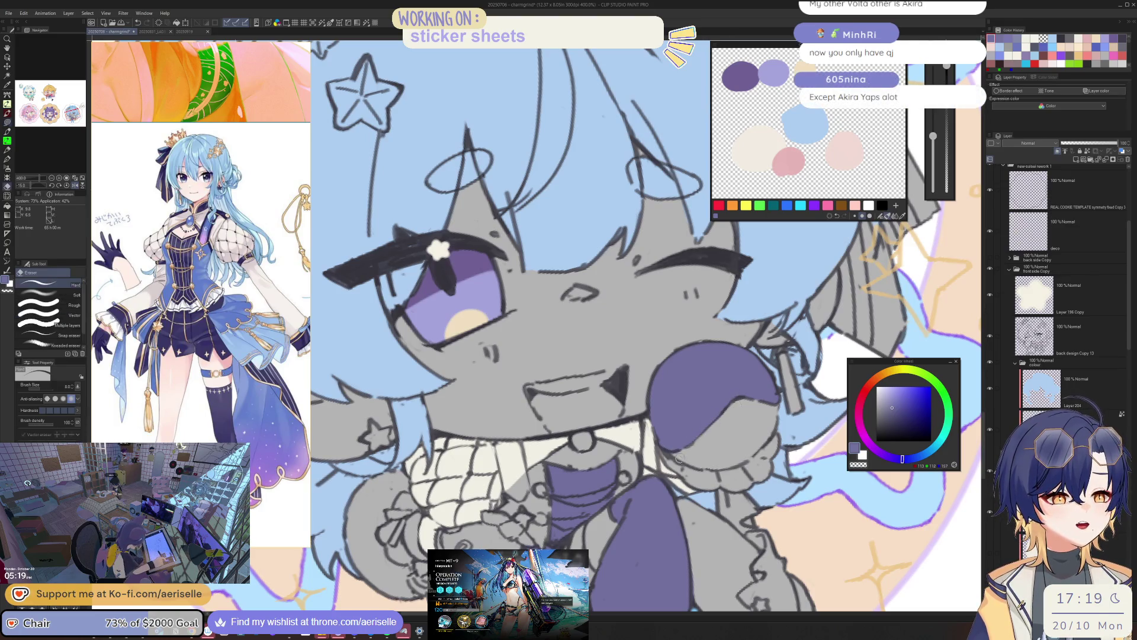
{"action": "key", "text": "ctrl+alt+0"}
{"action": "key", "text": "minus"}
{"action": "key", "text": "minus"}
{"action": "key", "text": "minus"}
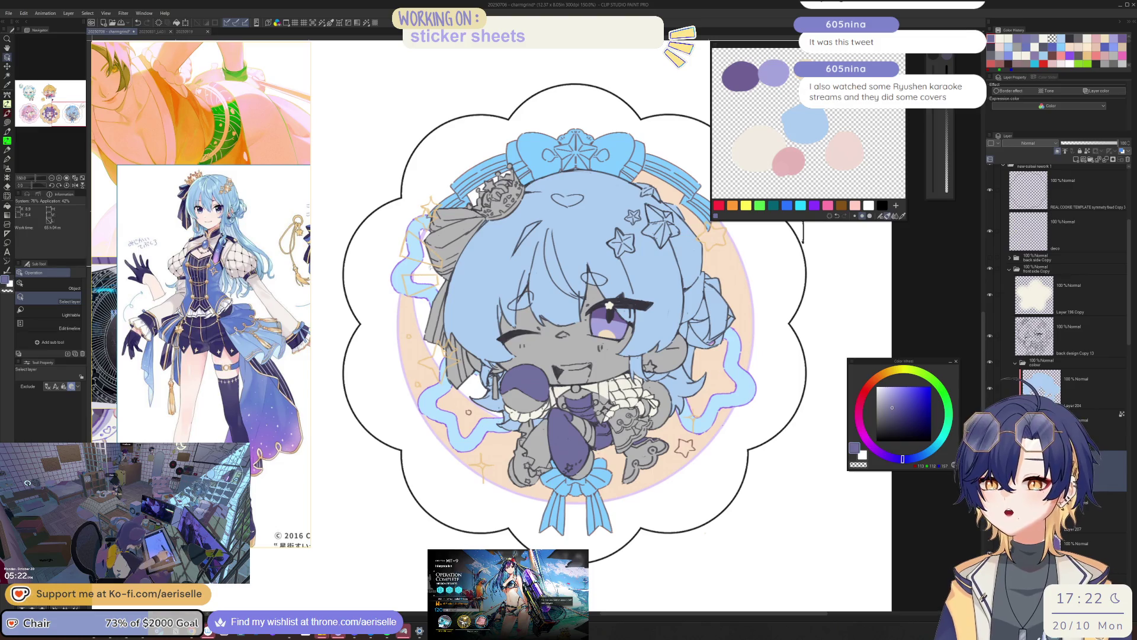
{"action": "scroll", "coordinate": [444, 283], "scroll_direction": "up", "scroll_amount": 1}
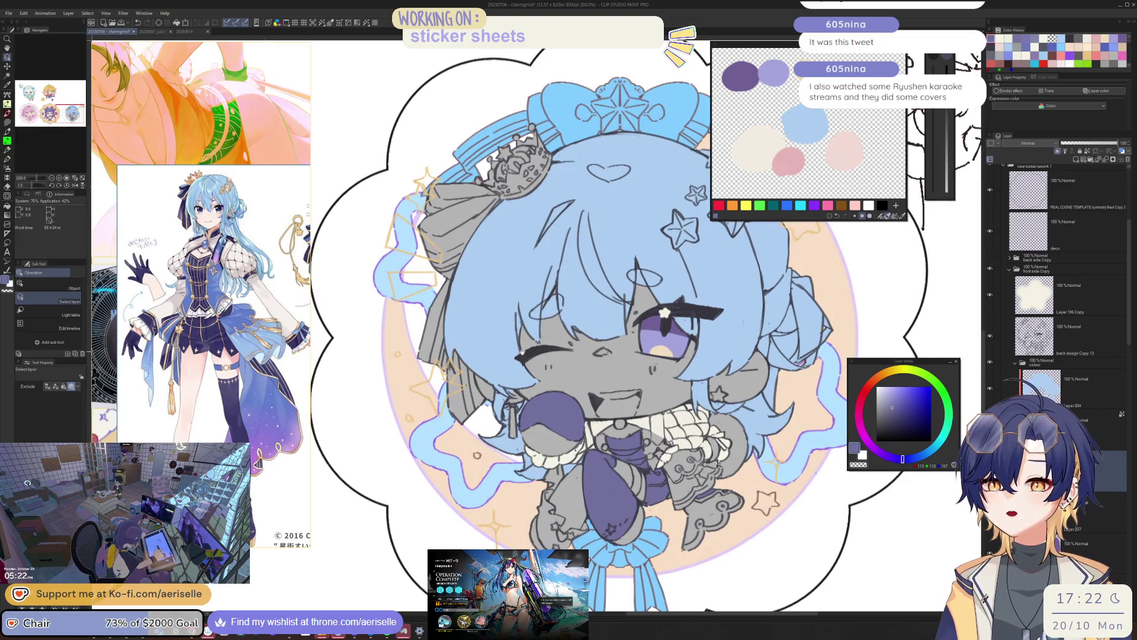
- Lasso-fill the hair bow beside the crown with dark purple
{"action": "scroll", "coordinate": [414, 237], "scroll_direction": "up", "scroll_amount": 2}
{"action": "key", "text": "u"}
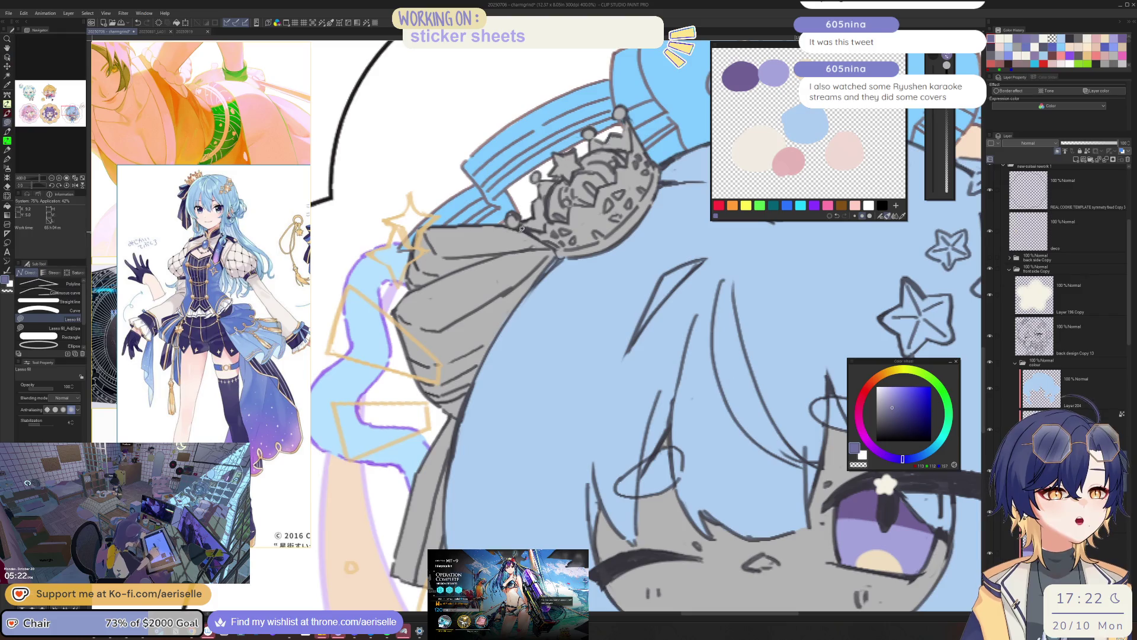
{"action": "mouse_move", "coordinate": [442, 220]}
{"action": "left_mouse_down"}
{"action": "mouse_move", "coordinate": [440, 421]}
{"action": "mouse_move", "coordinate": [546, 301]}
{"action": "left_mouse_up"}
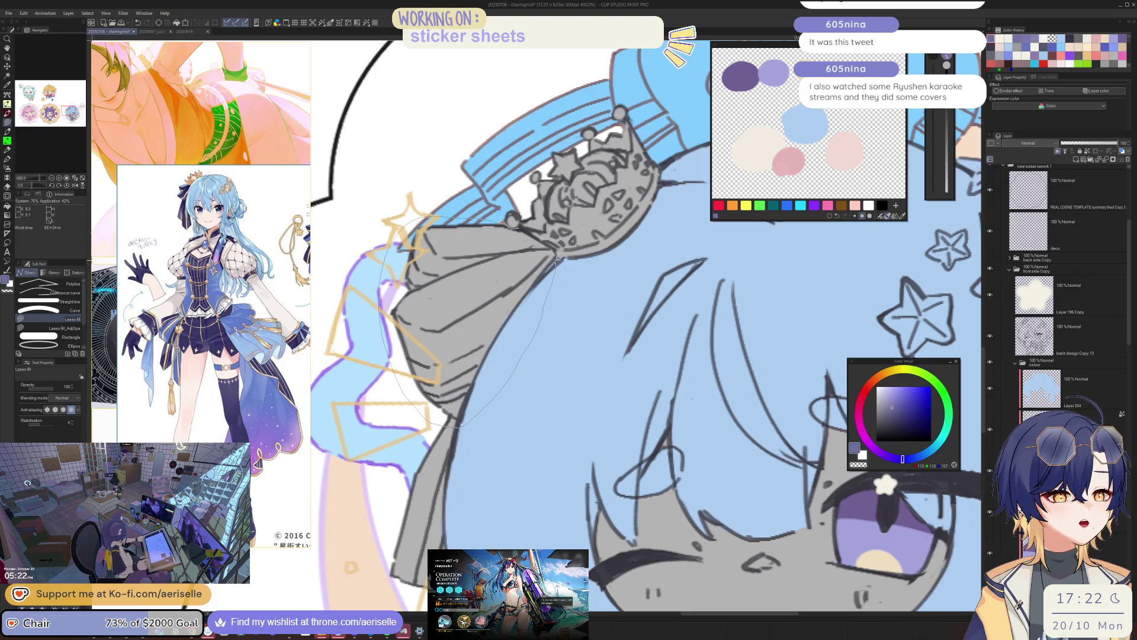
{"action": "left_click_drag", "start_coordinate": [556, 254], "coordinate": [554, 249]}
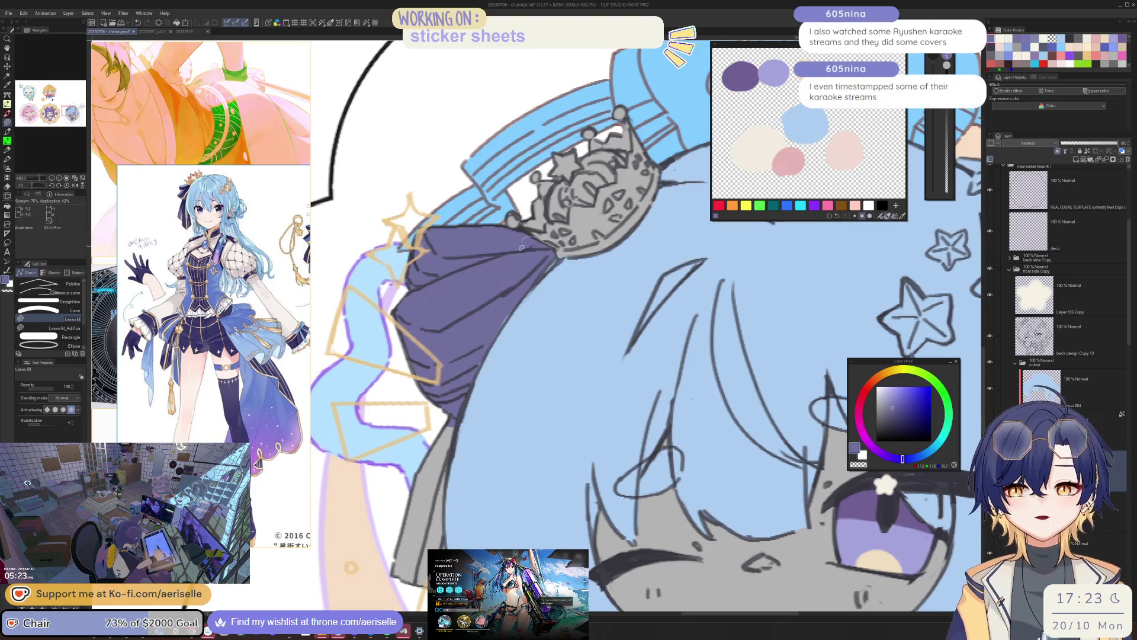
{"action": "scroll", "coordinate": [532, 408], "scroll_direction": "down", "scroll_amount": 3}
- Fill the ribbon hanging beside the face purple and zoom out to 100%
{"action": "left_click_drag", "start_coordinate": [514, 254], "coordinate": [447, 501]}
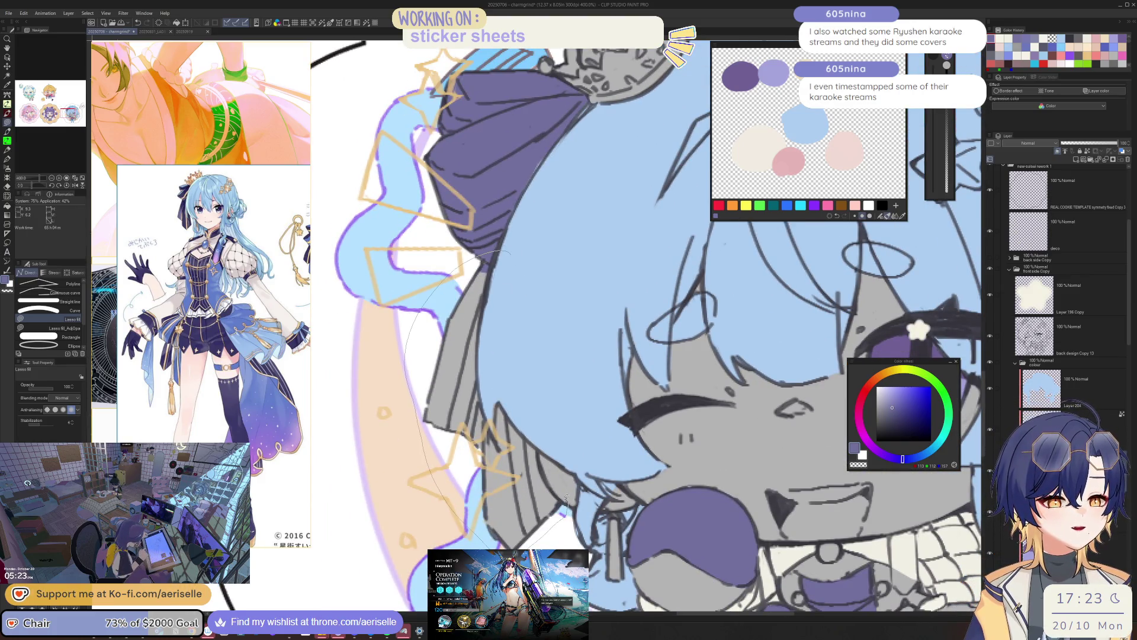
{"action": "left_click_drag", "start_coordinate": [540, 454], "coordinate": [548, 308]}
{"action": "key", "text": "e"}
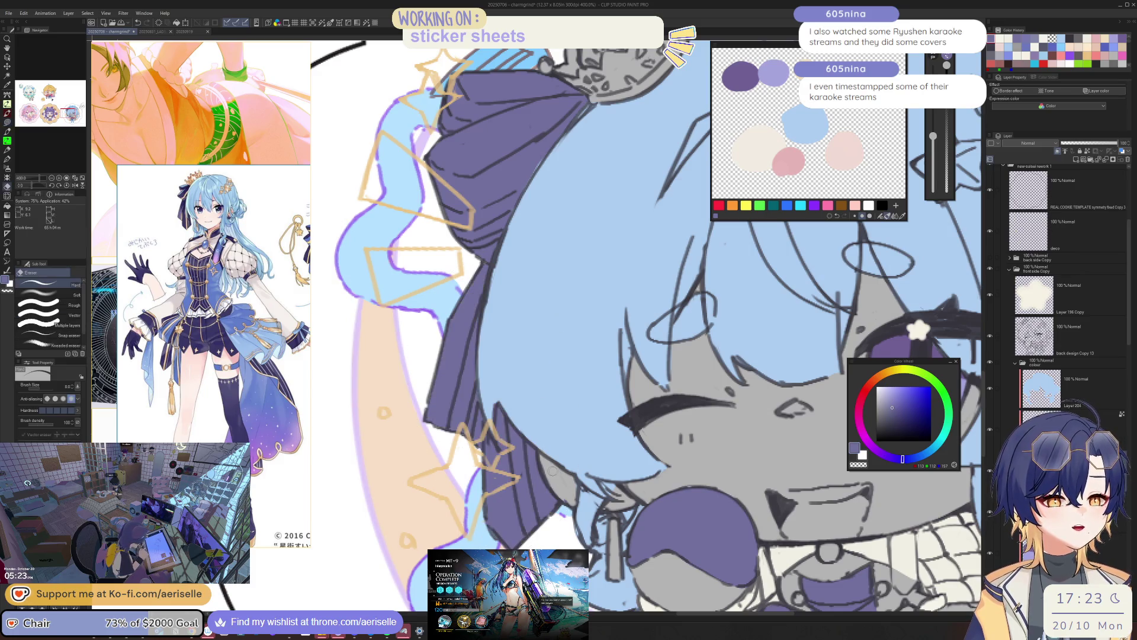
{"action": "key", "text": "ctrl+alt+0"}
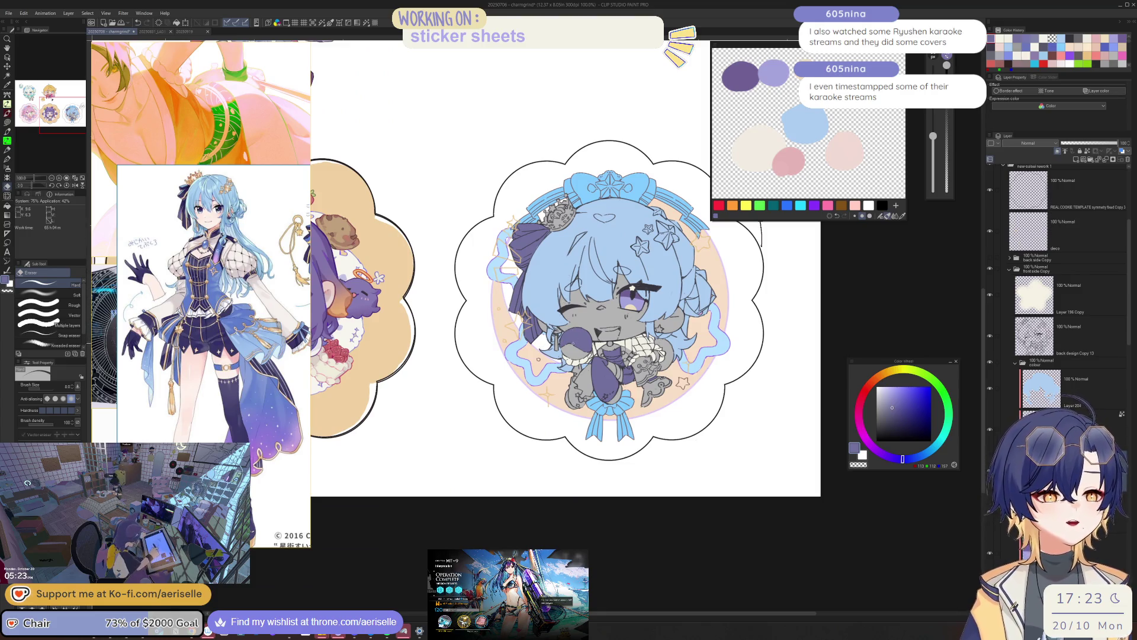
- Zoom to 400% on the hand and lasso-fill the chibi's glove purple
{"action": "key", "text": "ctrl+plus"}
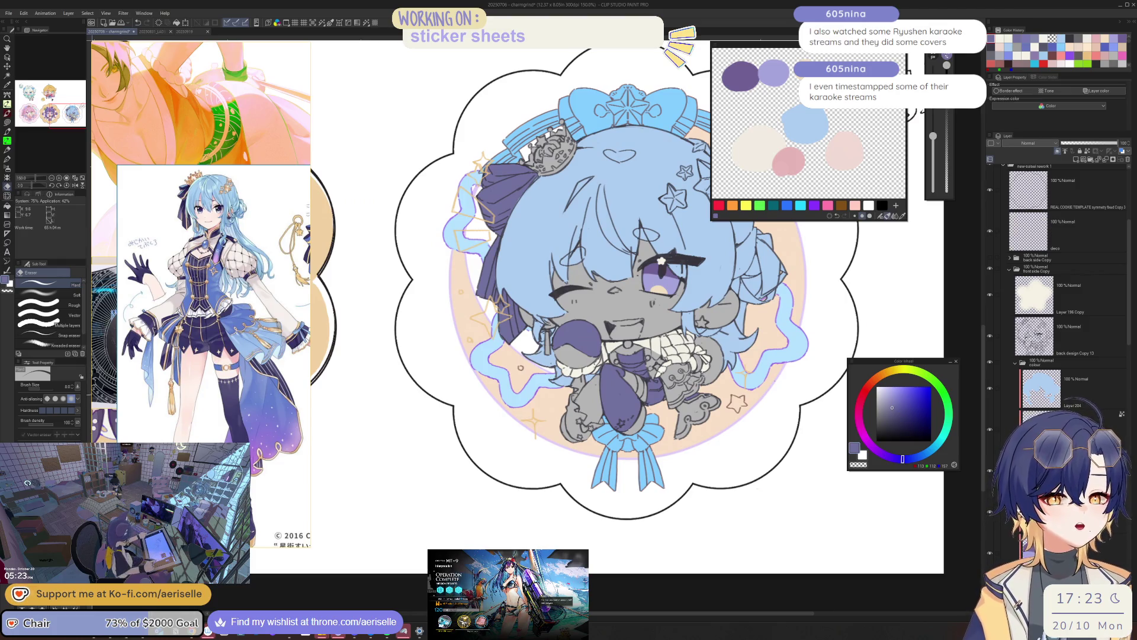
{"action": "key", "text": "ctrl+plus"}
{"action": "key", "text": "ctrl+plus"}
{"action": "key", "text": "ctrl+plus"}
{"action": "key", "text": "u"}
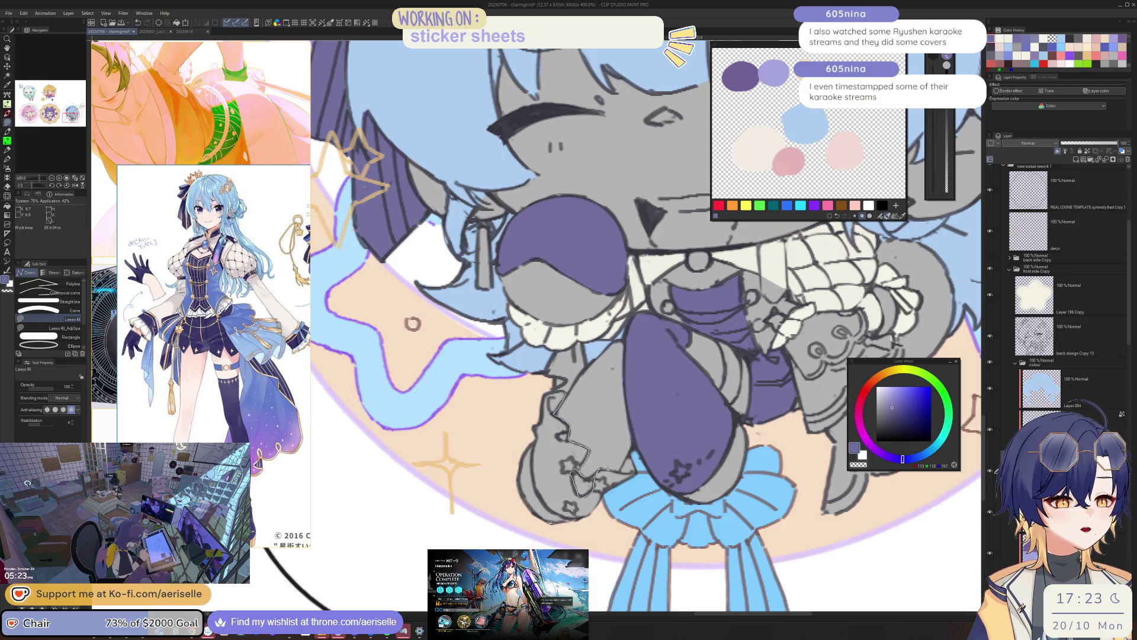
{"action": "left_click_drag", "start_coordinate": [572, 547], "coordinate": [499, 443]}
{"action": "left_click_drag", "start_coordinate": [554, 394], "coordinate": [556, 392]}
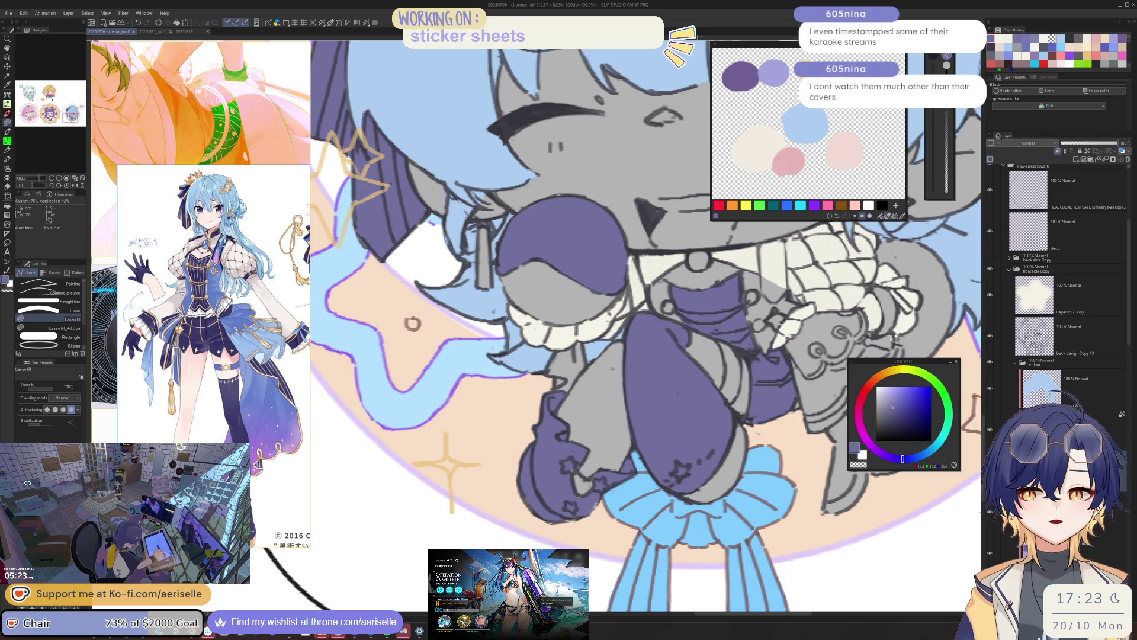
{"action": "left_click_drag", "start_coordinate": [585, 468], "coordinate": [561, 443]}
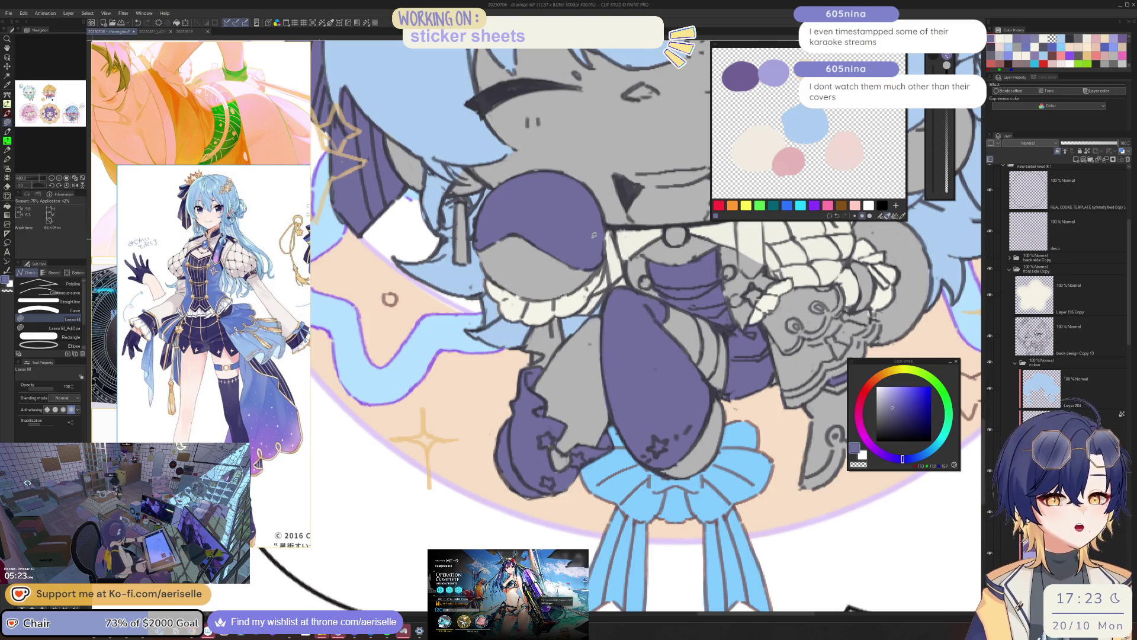
{"action": "scroll", "coordinate": [594, 235], "scroll_direction": "down", "scroll_amount": 2}
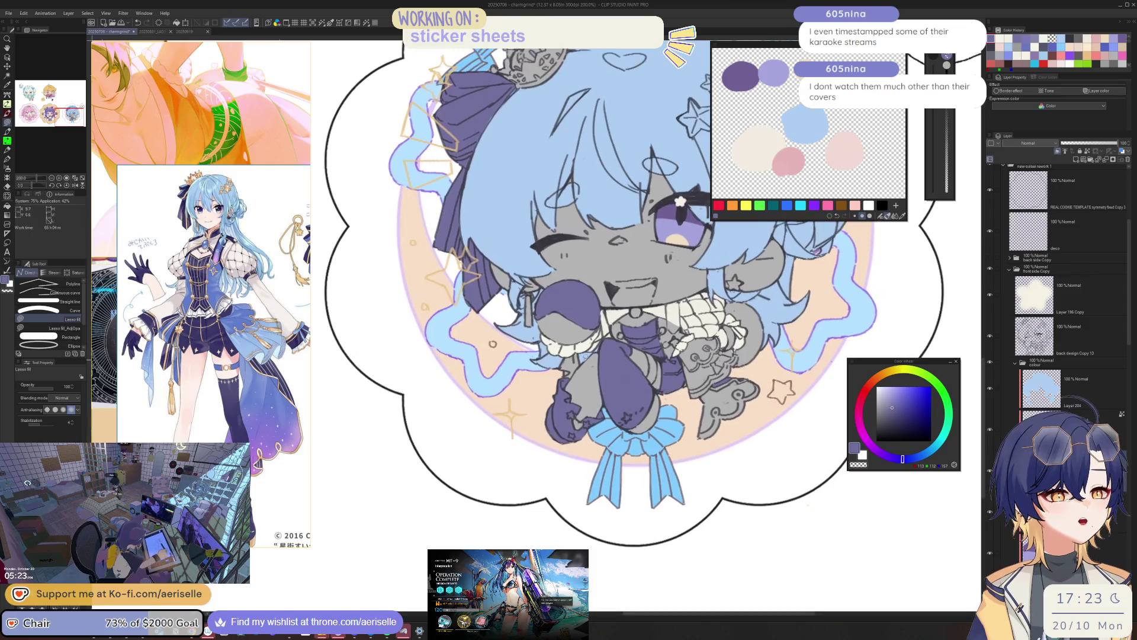
- Sample the hair's light blue, then shift it slightly bluer and darker on the Color Wheel
{"action": "scroll", "coordinate": [627, 349], "scroll_direction": "up", "scroll_amount": 2}
{"action": "scroll", "coordinate": [627, 350], "scroll_direction": "up", "scroll_amount": 2}
{"action": "key", "text": "e"}
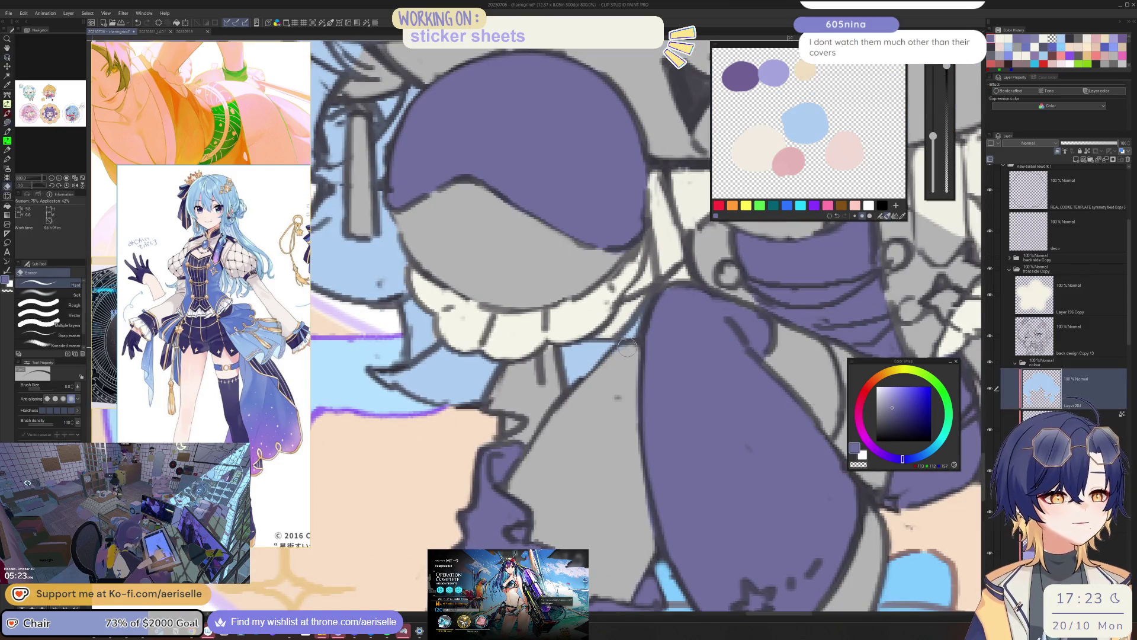
{"action": "scroll", "coordinate": [626, 349], "scroll_direction": "down", "scroll_amount": 4}
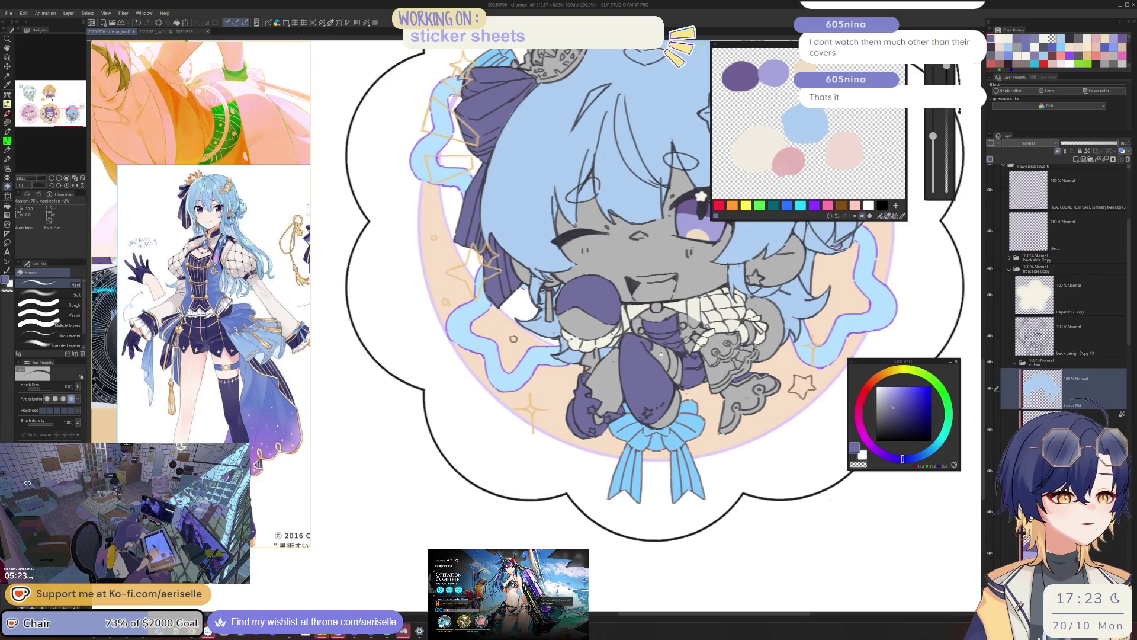
{"action": "scroll", "coordinate": [661, 354], "scroll_direction": "up", "scroll_amount": 1}
{"action": "scroll", "coordinate": [603, 404], "scroll_direction": "up", "scroll_amount": 1}
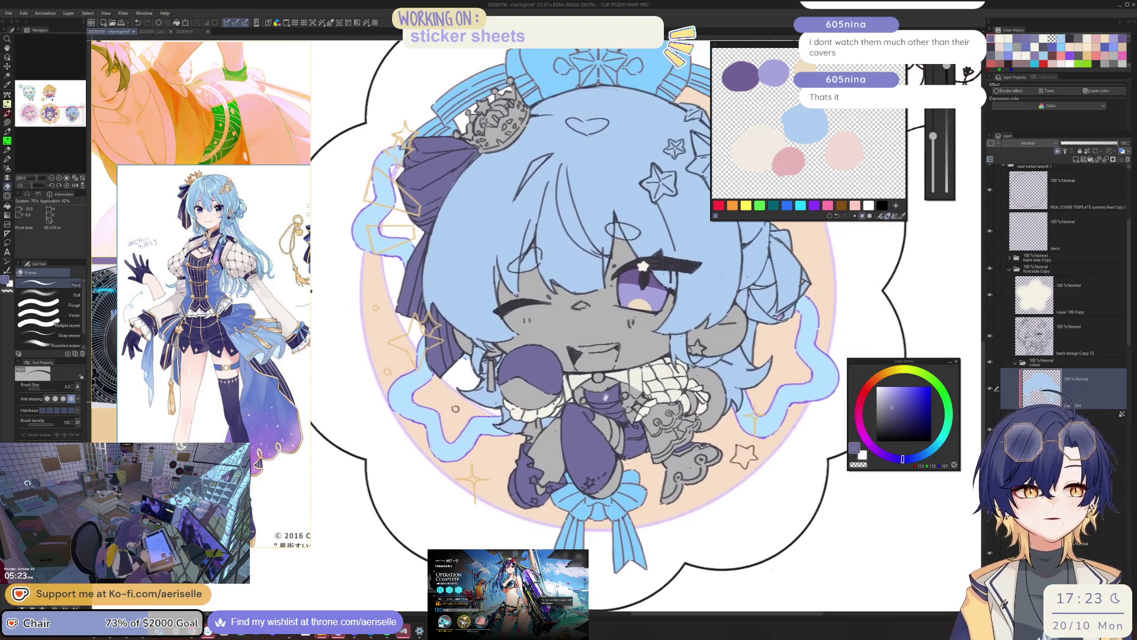
{"action": "key", "text": "u"}
{"action": "left_click", "coordinate": [706, 299], "text": "alt"}
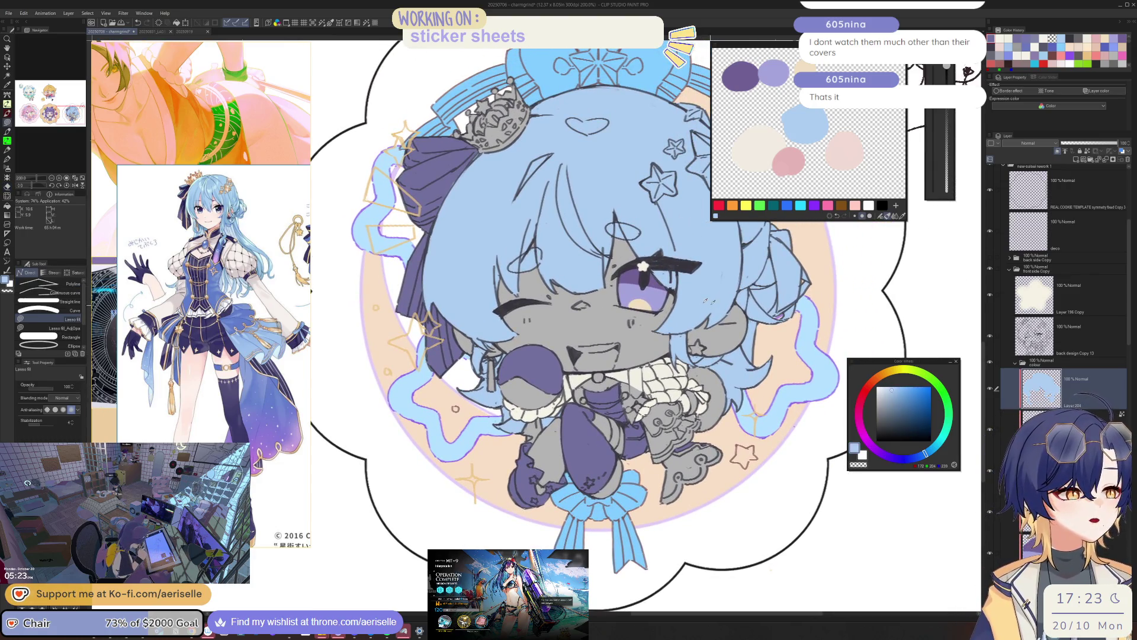
{"action": "left_click", "coordinate": [915, 453]}
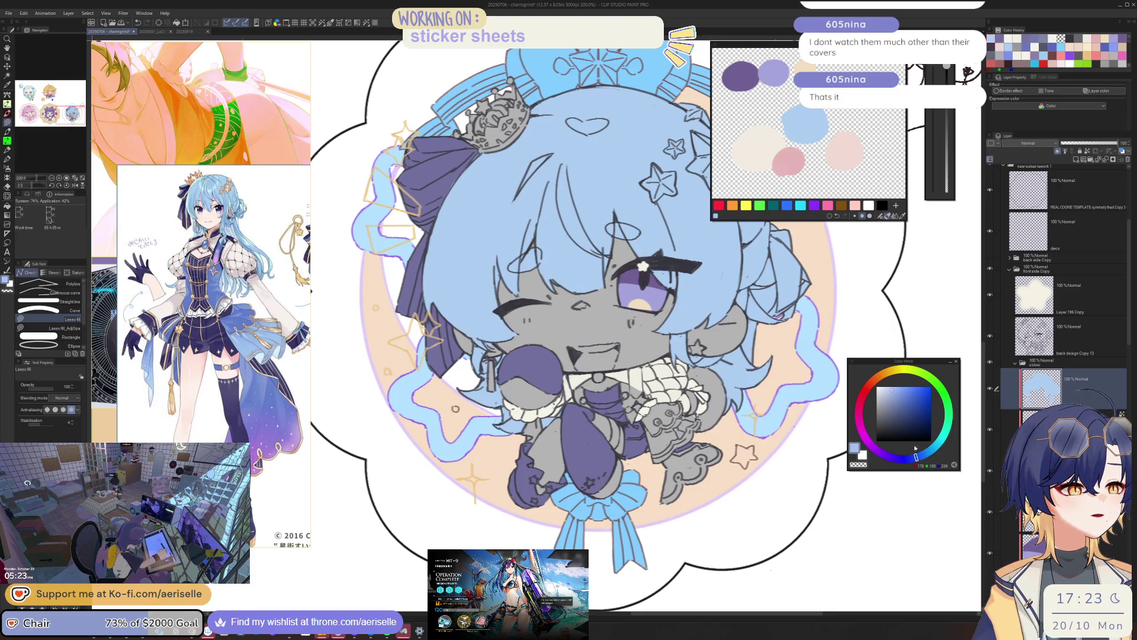
{"action": "left_click", "coordinate": [891, 392]}
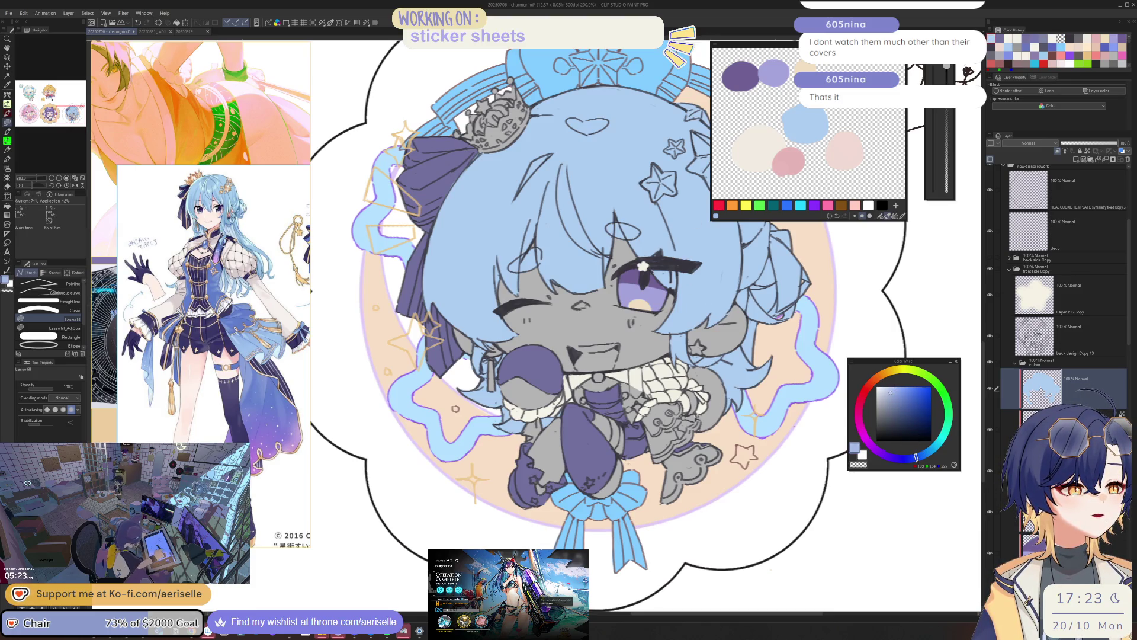
- Move to a lower layer and begin tracing the collar area
{"action": "left_click", "coordinate": [1060, 471]}
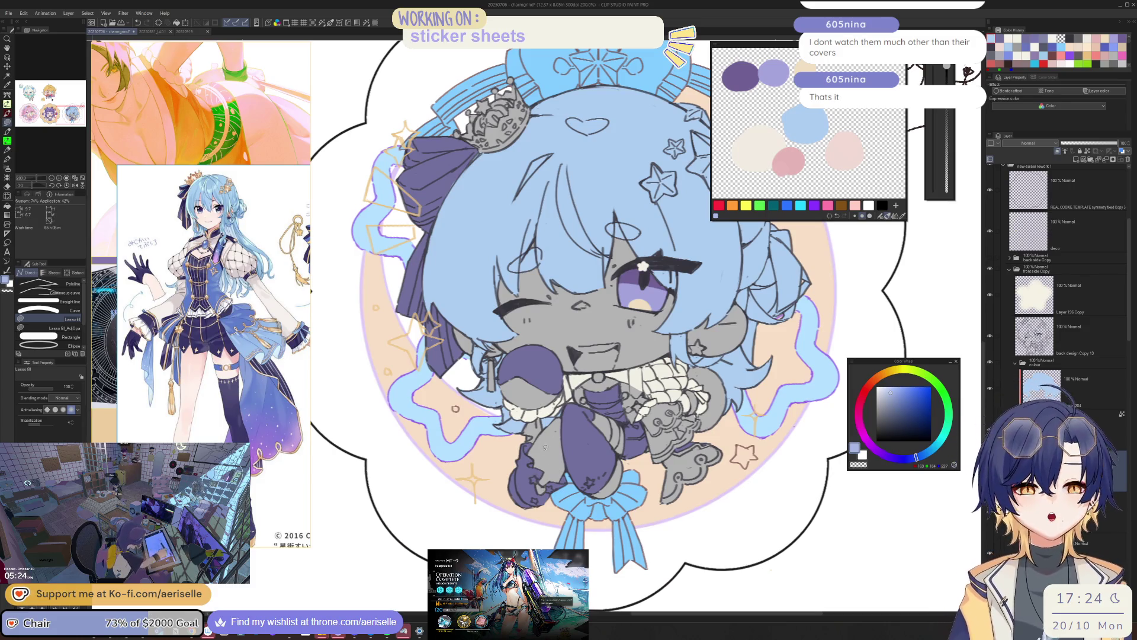
{"action": "scroll", "coordinate": [587, 376], "scroll_direction": "up", "scroll_amount": 5}
{"action": "left_click_drag", "start_coordinate": [585, 356], "coordinate": [594, 336]}
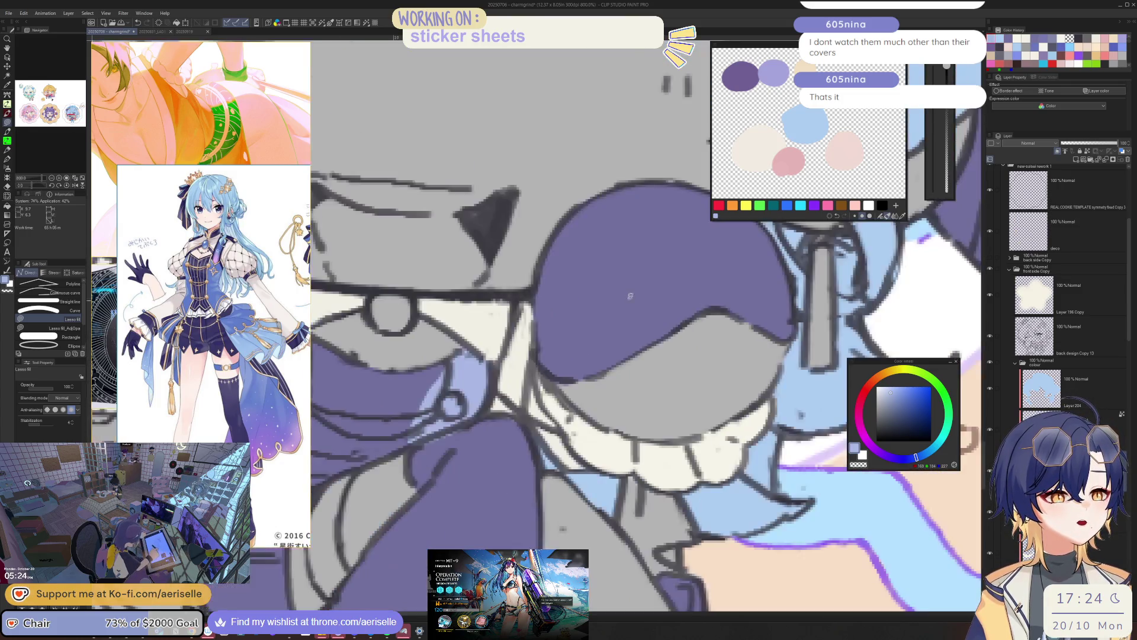
- Bucket-fill the light-blue patch with a sampled darker blue
{"action": "scroll", "coordinate": [595, 337], "scroll_direction": "down", "scroll_amount": 5}
{"action": "key", "text": "e"}
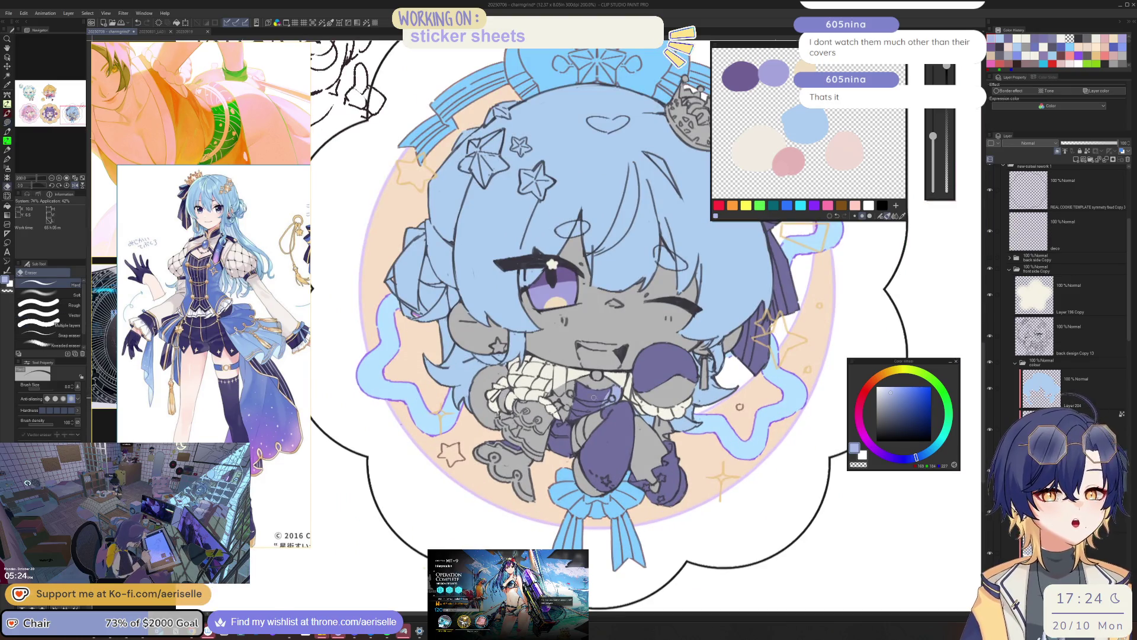
{"action": "scroll", "coordinate": [594, 396], "scroll_direction": "up", "scroll_amount": 5}
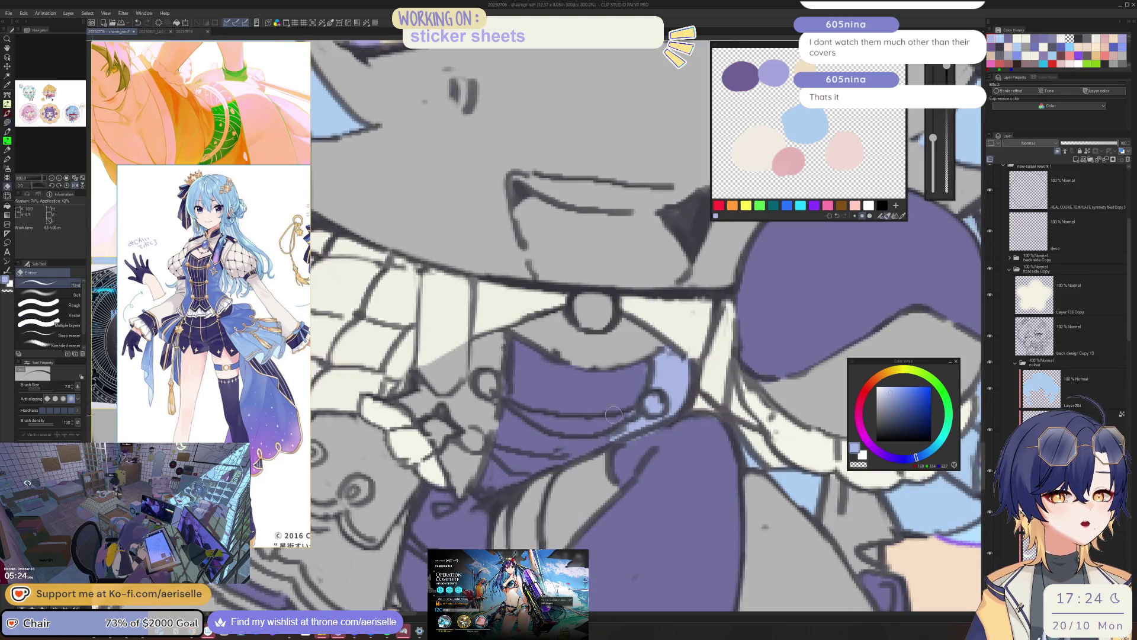
{"action": "left_click", "coordinate": [675, 375], "text": "alt"}
{"action": "key", "text": "g"}
{"action": "left_click", "coordinate": [677, 375]}
{"action": "key", "text": "ctrl+alt+0"}
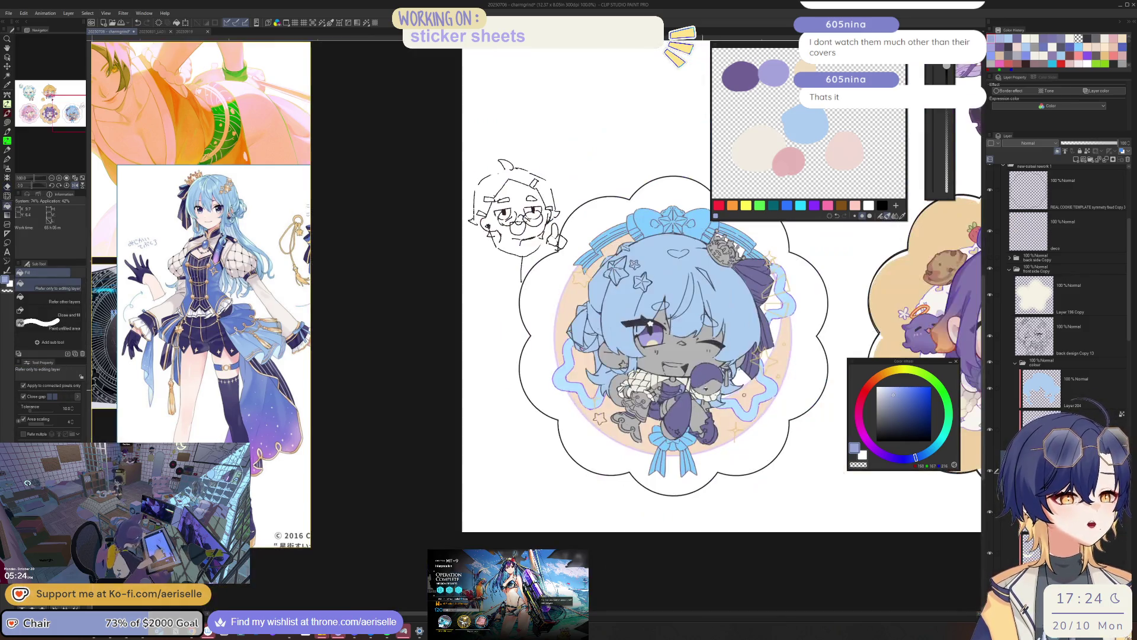
- Lasso-fill the area along the collar with blue
{"action": "scroll", "coordinate": [575, 427], "scroll_direction": "up", "scroll_amount": 5}
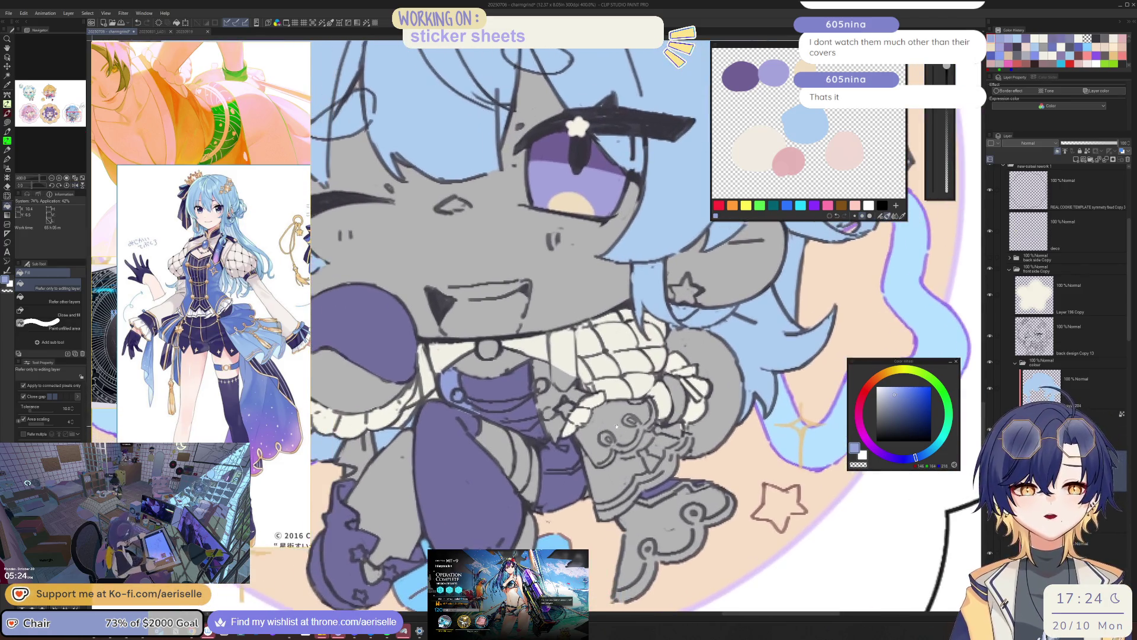
{"action": "key", "text": "e"}
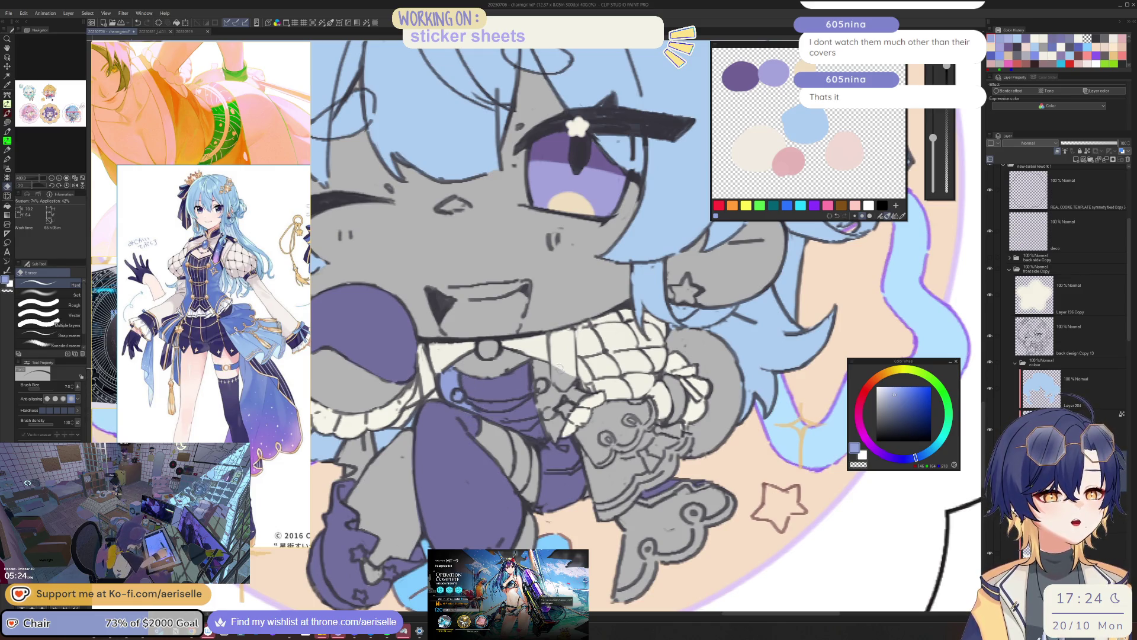
{"action": "key", "text": "u"}
{"action": "left_click_drag", "start_coordinate": [532, 367], "coordinate": [538, 401]}
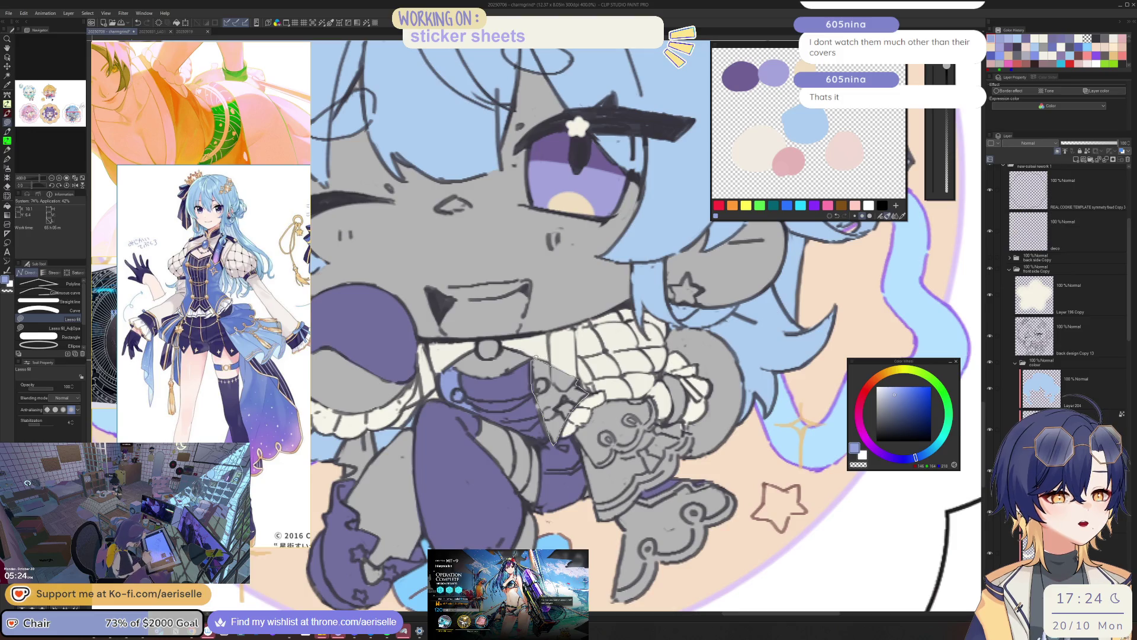
{"action": "left_click_drag", "start_coordinate": [549, 361], "coordinate": [537, 358]}
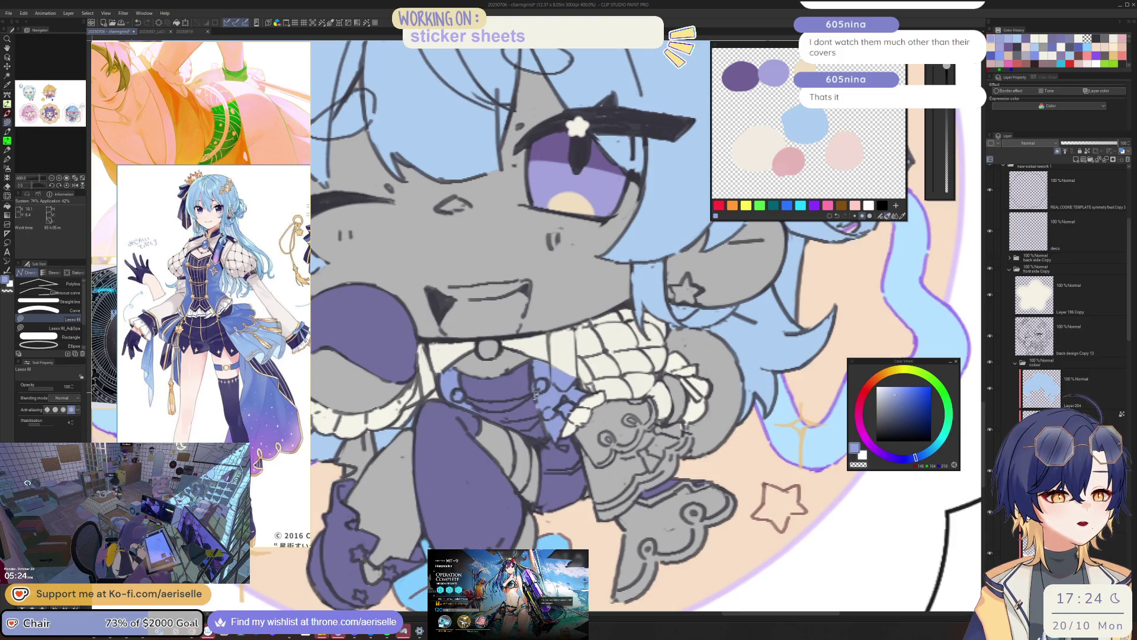
- Trace and lasso-fill another region after rotating and refitting the view
{"action": "key", "text": "minus"}
{"action": "key", "text": "minus"}
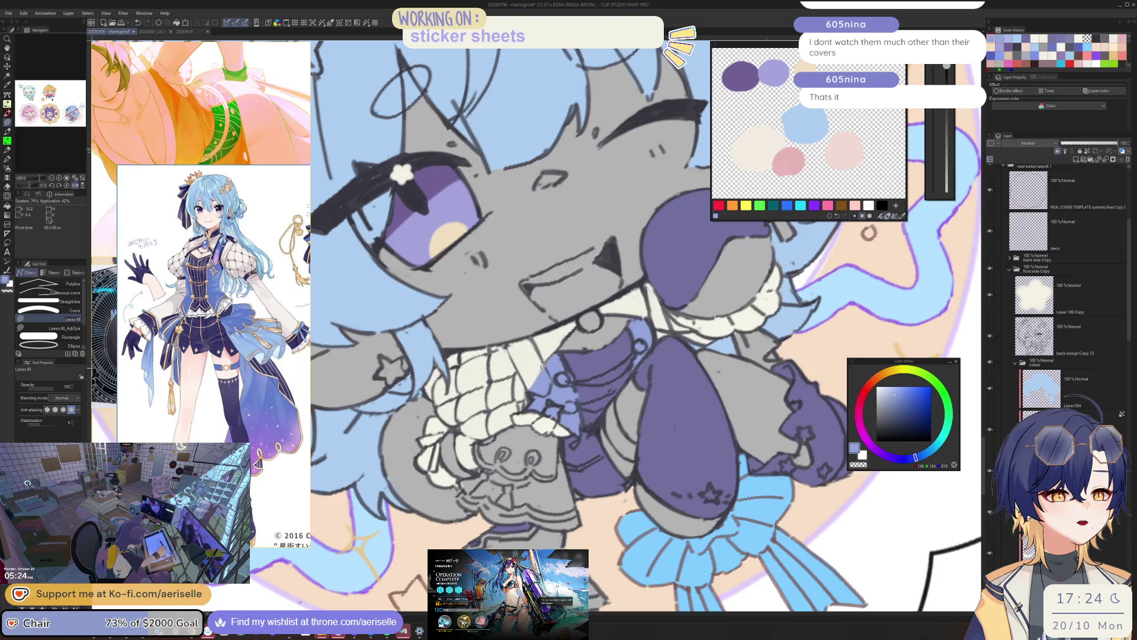
{"action": "scroll", "coordinate": [533, 385], "scroll_direction": "down", "scroll_amount": 5}
{"action": "key", "text": "equal"}
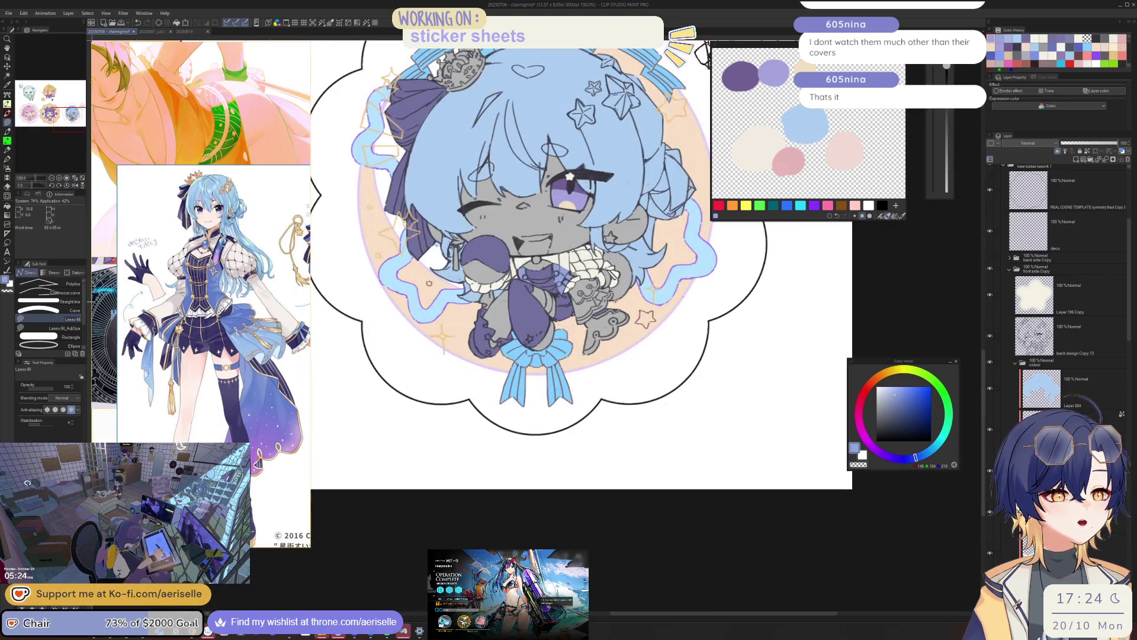
{"action": "scroll", "coordinate": [637, 403], "scroll_direction": "up", "scroll_amount": 5}
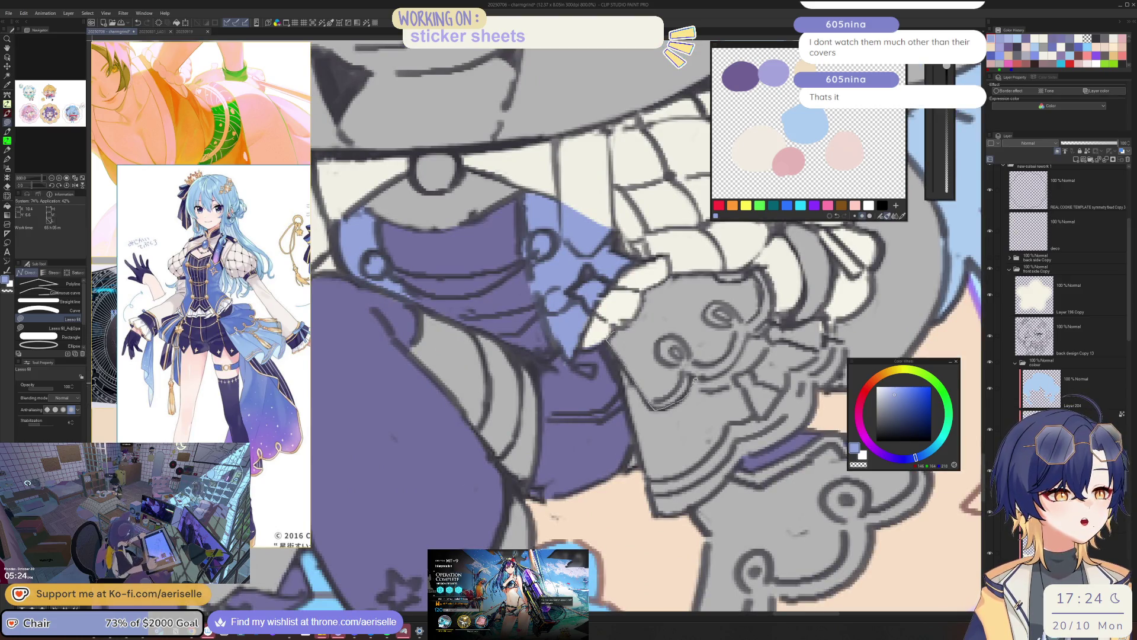
{"action": "mouse_move", "coordinate": [749, 331]}
{"action": "left_mouse_down"}
{"action": "mouse_move", "coordinate": [771, 302]}
{"action": "mouse_move", "coordinate": [761, 265]}
{"action": "mouse_move", "coordinate": [646, 289]}
{"action": "left_mouse_up"}
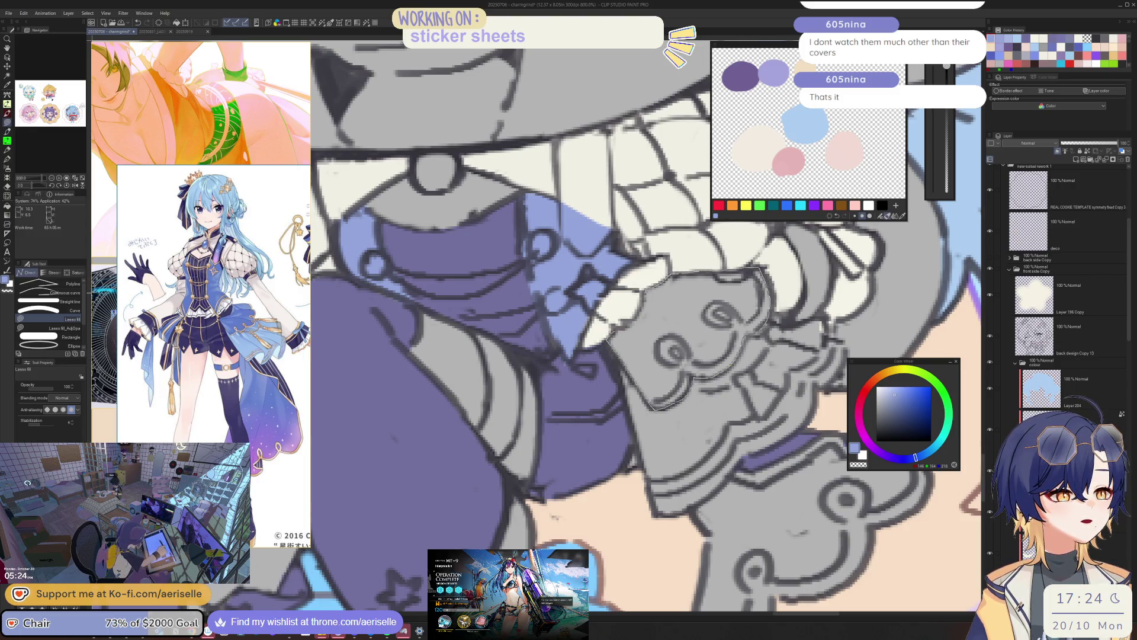
{"action": "left_click_drag", "start_coordinate": [622, 331], "coordinate": [619, 334]}
- Lasso-fill the grey cloud-shaped cuff beside the boot with dark purple
{"action": "scroll", "coordinate": [651, 367], "scroll_direction": "down", "scroll_amount": 5}
{"action": "scroll", "coordinate": [664, 381], "scroll_direction": "up", "scroll_amount": 2}
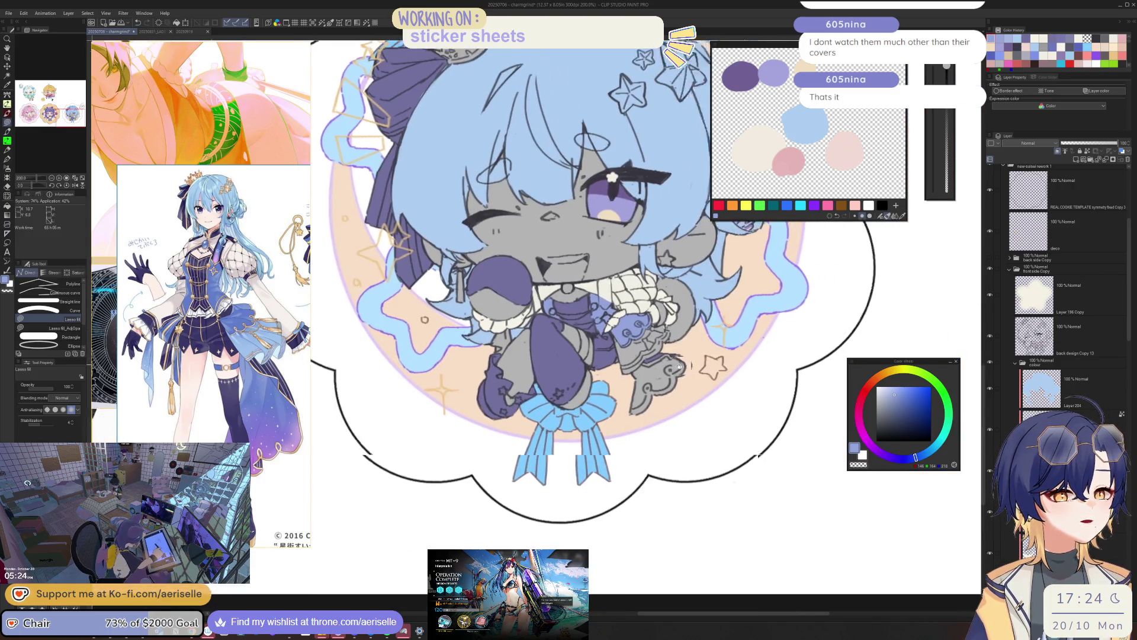
{"action": "scroll", "coordinate": [663, 381], "scroll_direction": "up", "scroll_amount": 1}
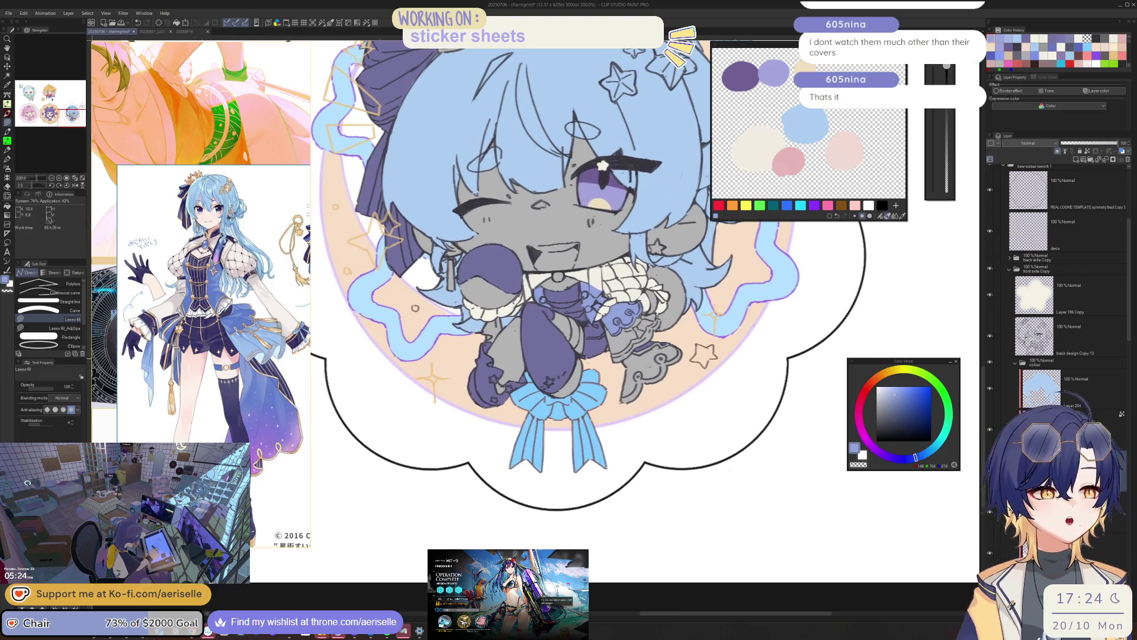
{"action": "scroll", "coordinate": [652, 361], "scroll_direction": "up", "scroll_amount": 2}
{"action": "key", "text": "m"}
{"action": "key", "text": "u"}
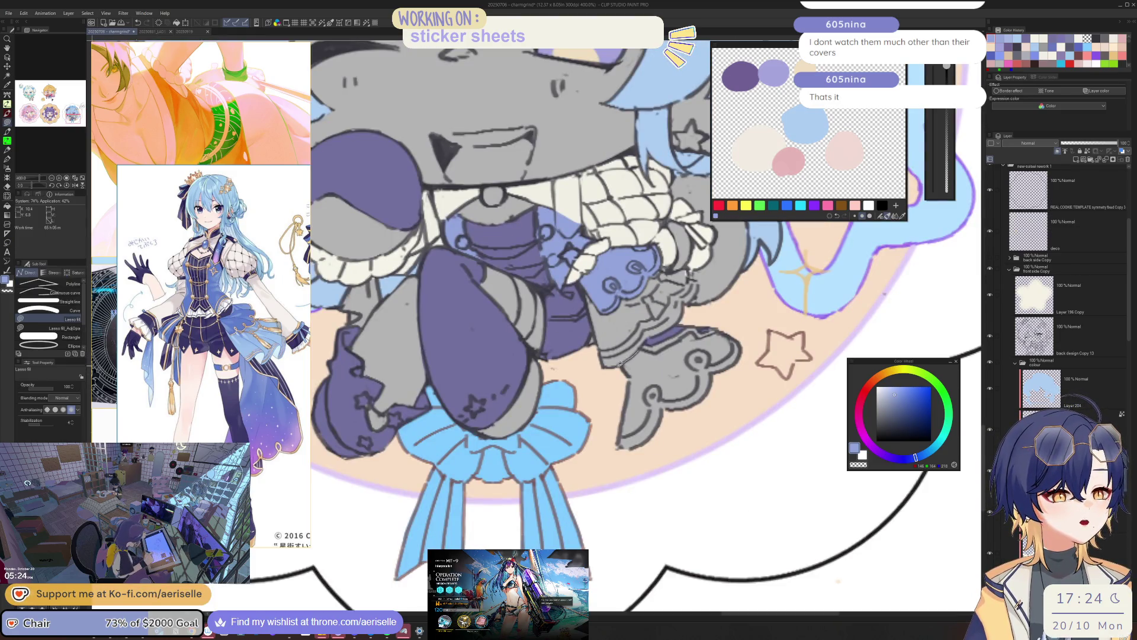
{"action": "left_click_drag", "start_coordinate": [636, 453], "coordinate": [737, 342]}
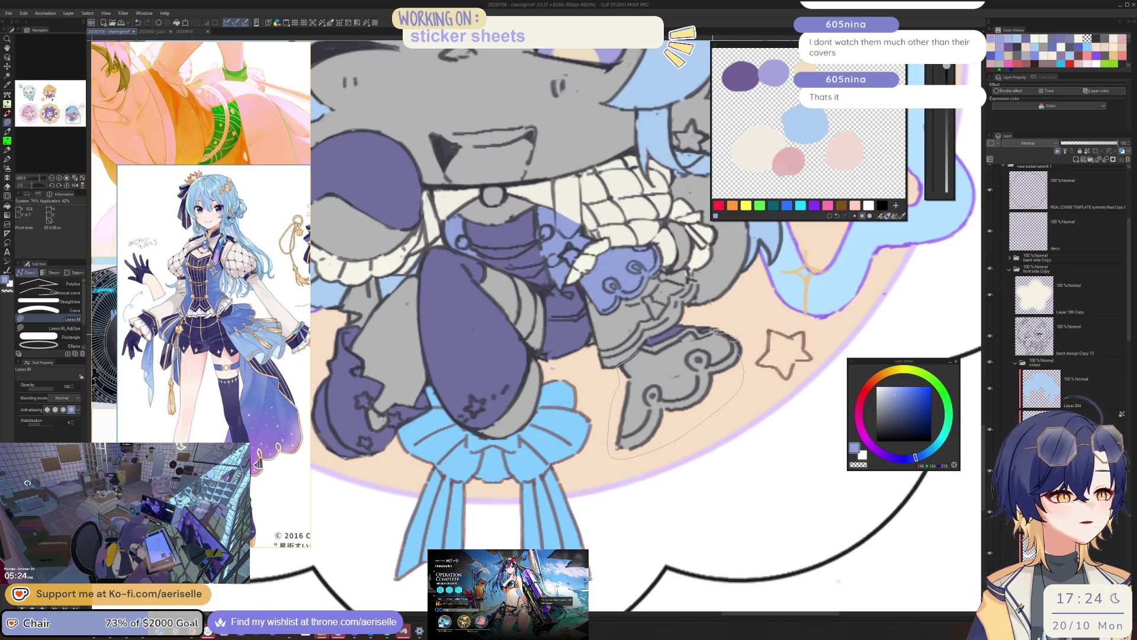
{"action": "left_click_drag", "start_coordinate": [646, 341], "coordinate": [645, 343]}
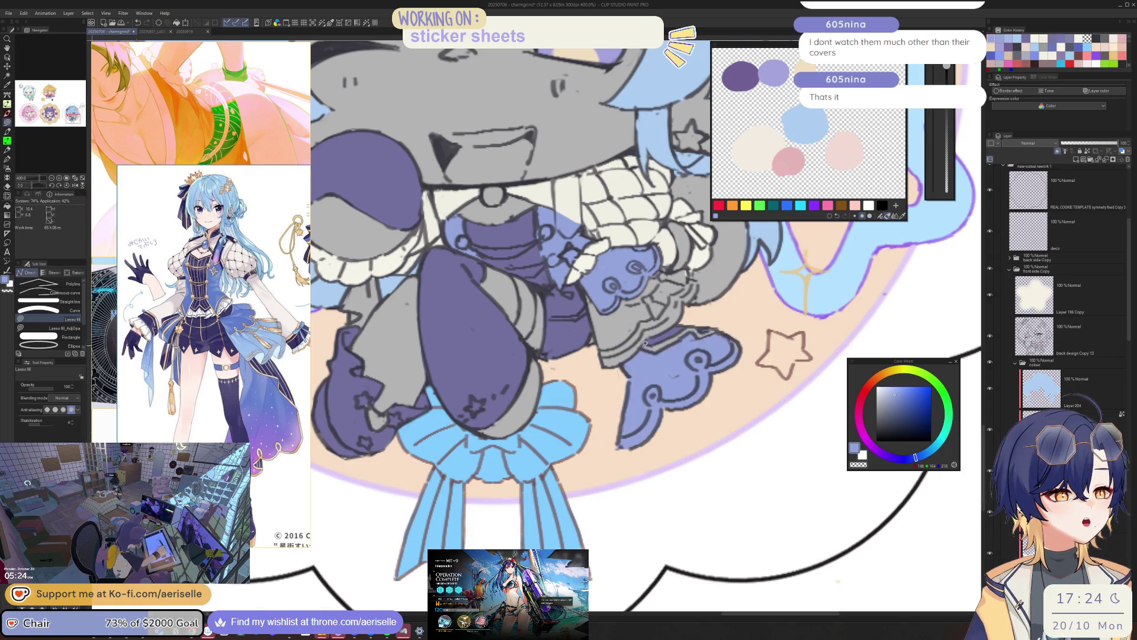
{"action": "key", "text": "e"}
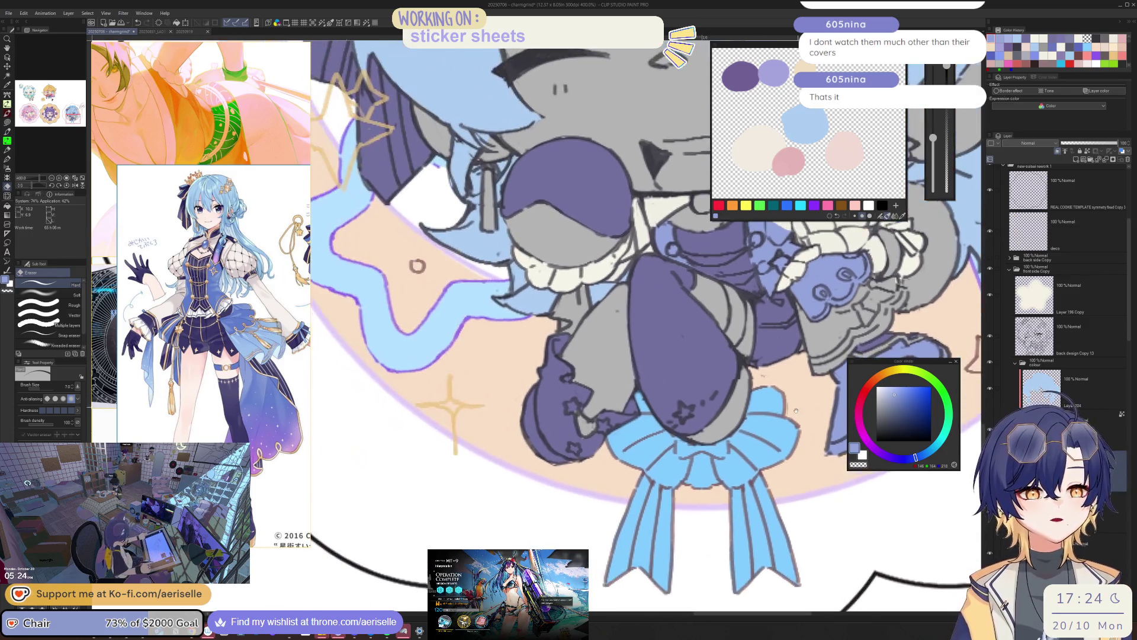
{"action": "left_click_drag", "start_coordinate": [595, 381], "coordinate": [713, 506]}
- Lasso-fill the grey hair section beside the face and the strand by the collar light blue
{"action": "key", "text": "u"}
{"action": "mouse_move", "coordinate": [476, 366]}
{"action": "left_mouse_down"}
{"action": "mouse_move", "coordinate": [618, 361]}
{"action": "mouse_move", "coordinate": [615, 388]}
{"action": "left_mouse_up"}
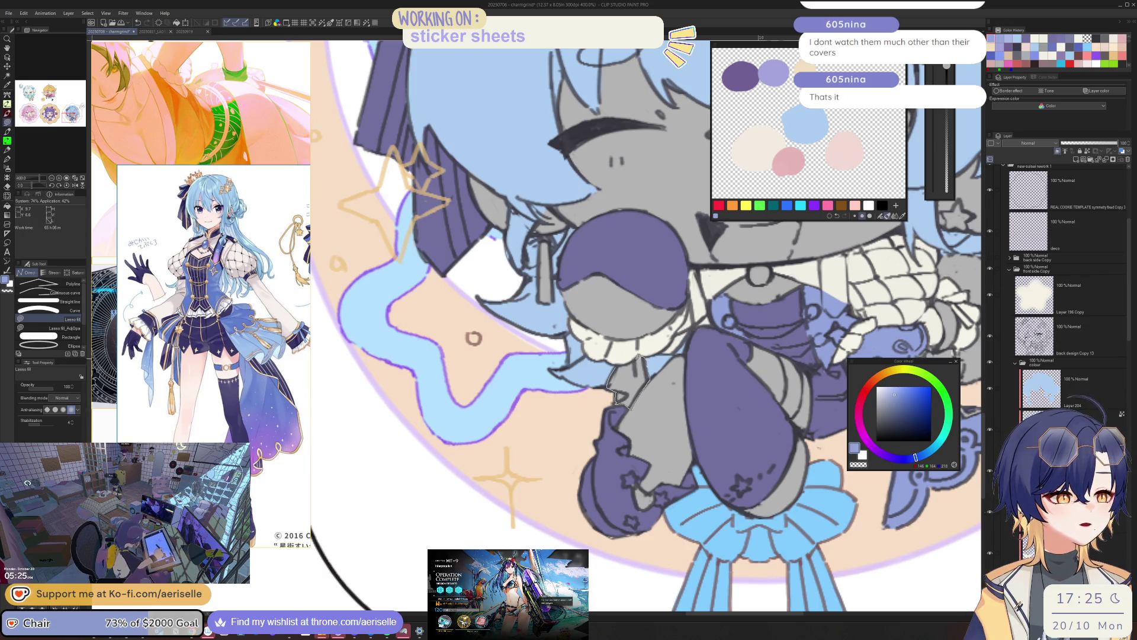
{"action": "left_click_drag", "start_coordinate": [644, 355], "coordinate": [628, 363]}
{"action": "key", "text": "e"}
{"action": "mouse_move", "coordinate": [711, 378]}
{"action": "left_mouse_down"}
{"action": "mouse_move", "coordinate": [631, 430]}
{"action": "mouse_move", "coordinate": [666, 407]}
{"action": "left_mouse_up"}
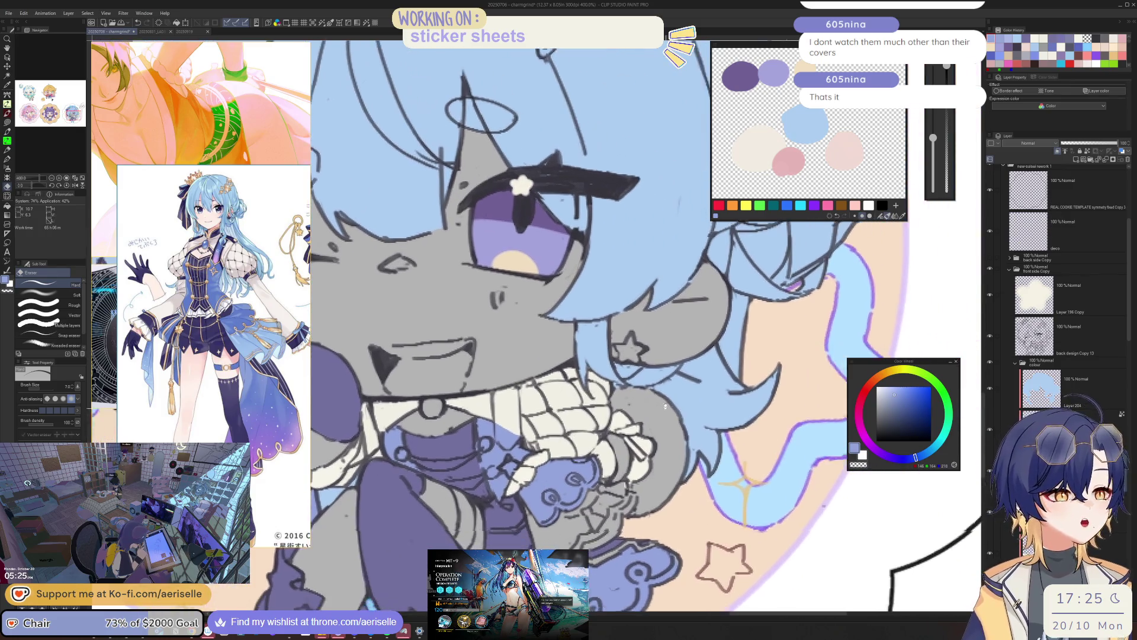
{"action": "scroll", "coordinate": [665, 408], "scroll_direction": "up", "scroll_amount": 2}
{"action": "key", "text": "u"}
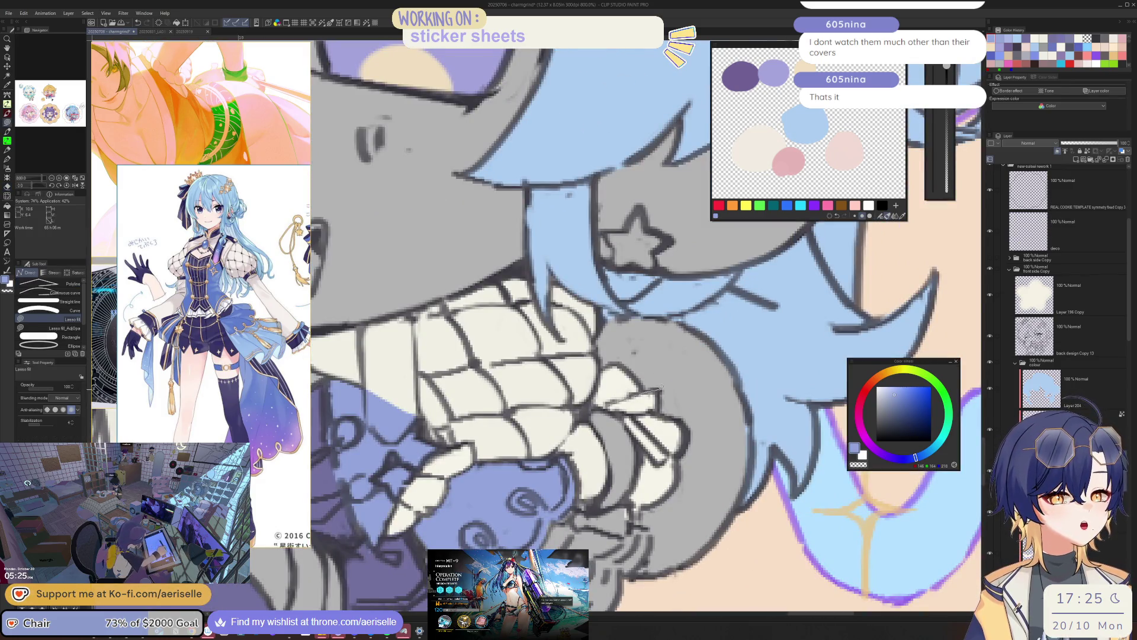
{"action": "left_click_drag", "start_coordinate": [659, 404], "coordinate": [640, 418]}
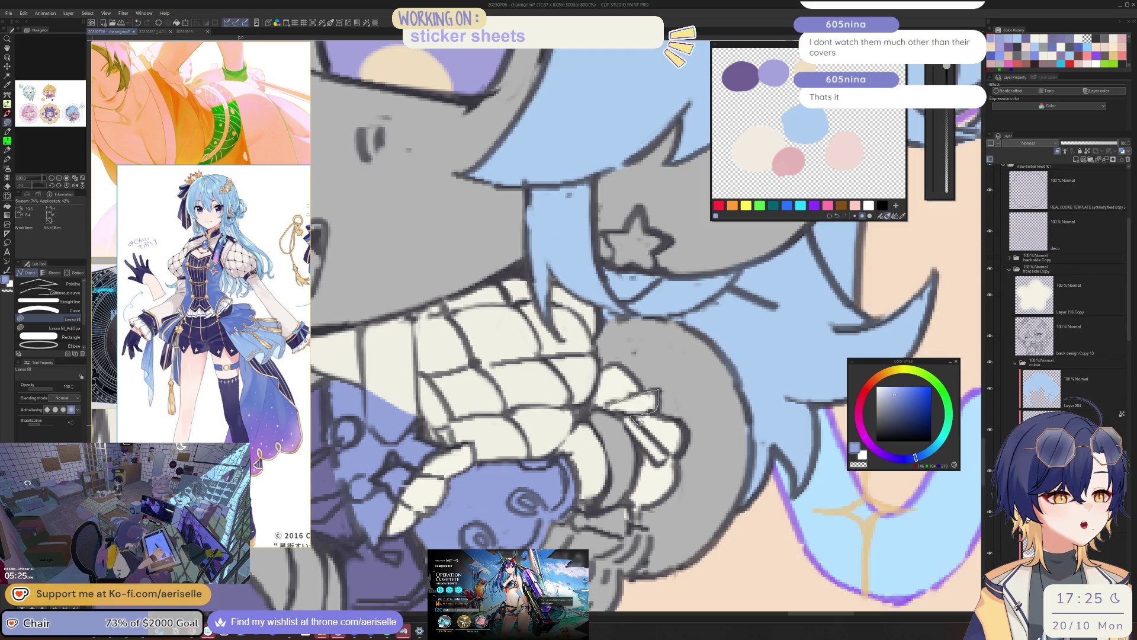
{"action": "left_click_drag", "start_coordinate": [666, 449], "coordinate": [610, 404]}
{"action": "scroll", "coordinate": [628, 401], "scroll_direction": "down", "scroll_amount": 4}
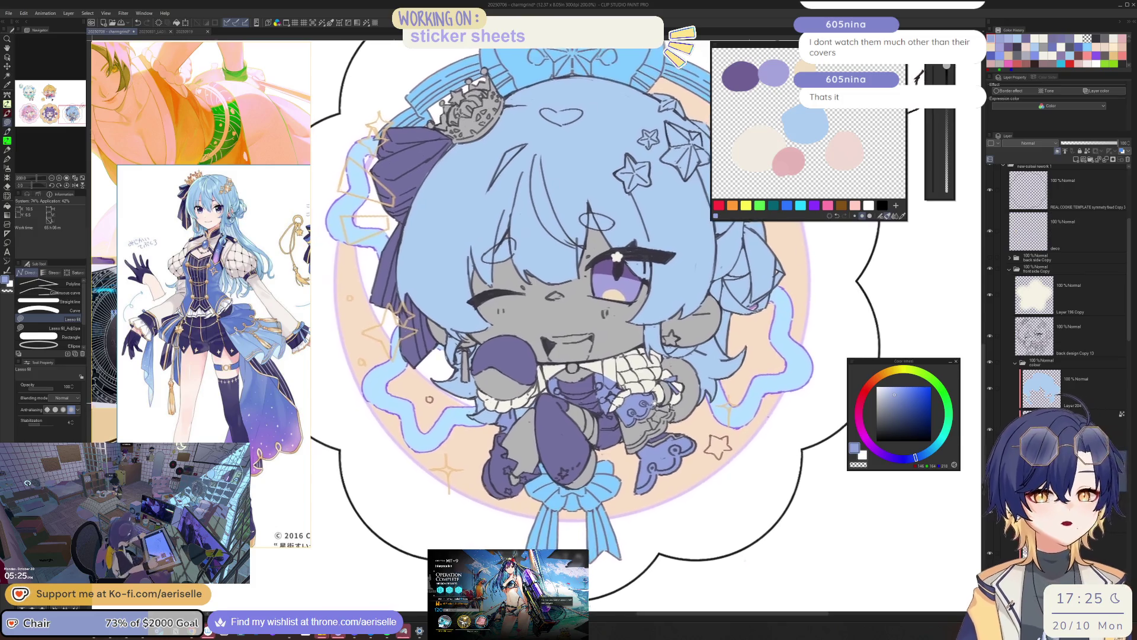
{"action": "left_click_drag", "start_coordinate": [659, 398], "coordinate": [521, 369]}
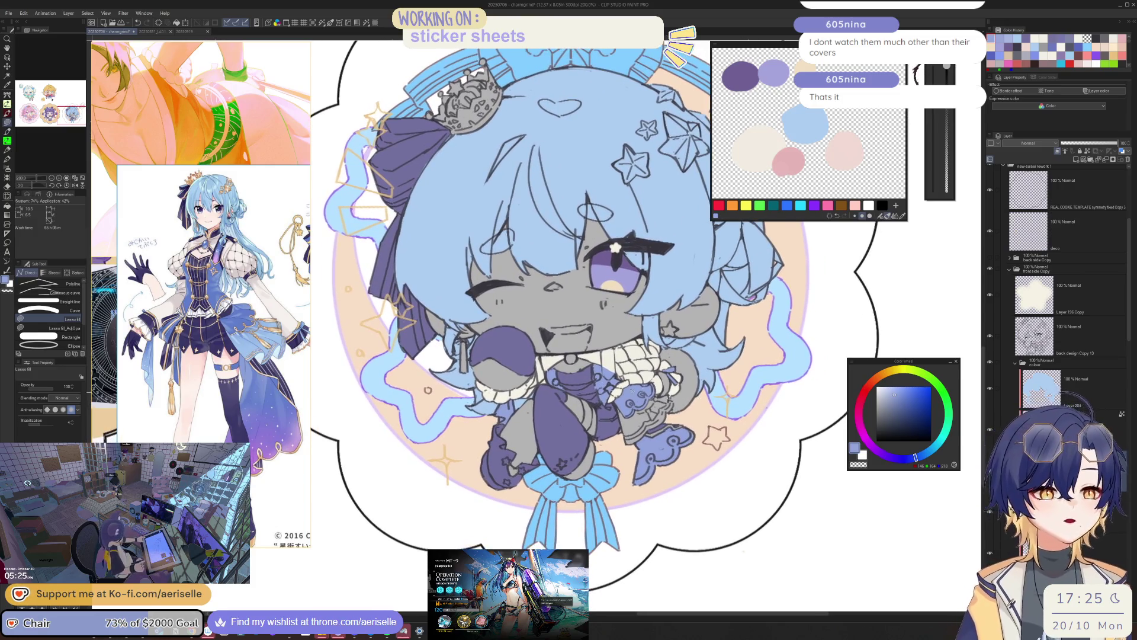
{"action": "scroll", "coordinate": [521, 368], "scroll_direction": "up", "scroll_amount": 2}
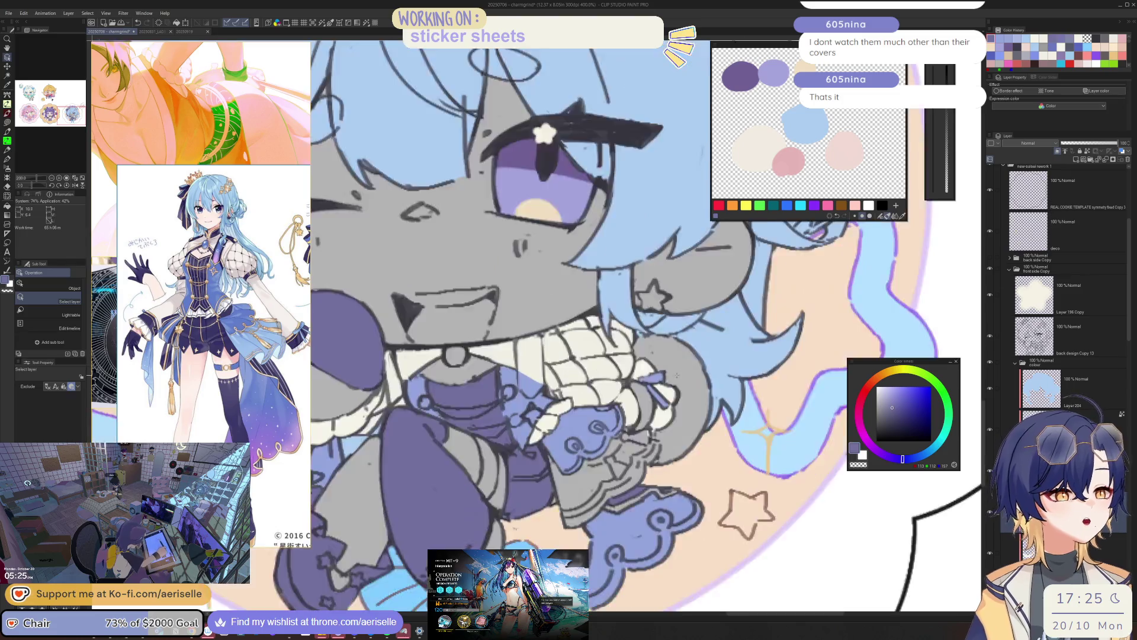
- Start tracing another area around the collar, switching between Lasso fill and Eraser
{"action": "scroll", "coordinate": [592, 381], "scroll_direction": "up", "scroll_amount": 2}
{"action": "mouse_move", "coordinate": [581, 388]}
{"action": "left_mouse_down"}
{"action": "mouse_move", "coordinate": [589, 459]}
{"action": "mouse_move", "coordinate": [610, 375]}
{"action": "left_mouse_up"}
{"action": "scroll", "coordinate": [665, 408], "scroll_direction": "down", "scroll_amount": 4}
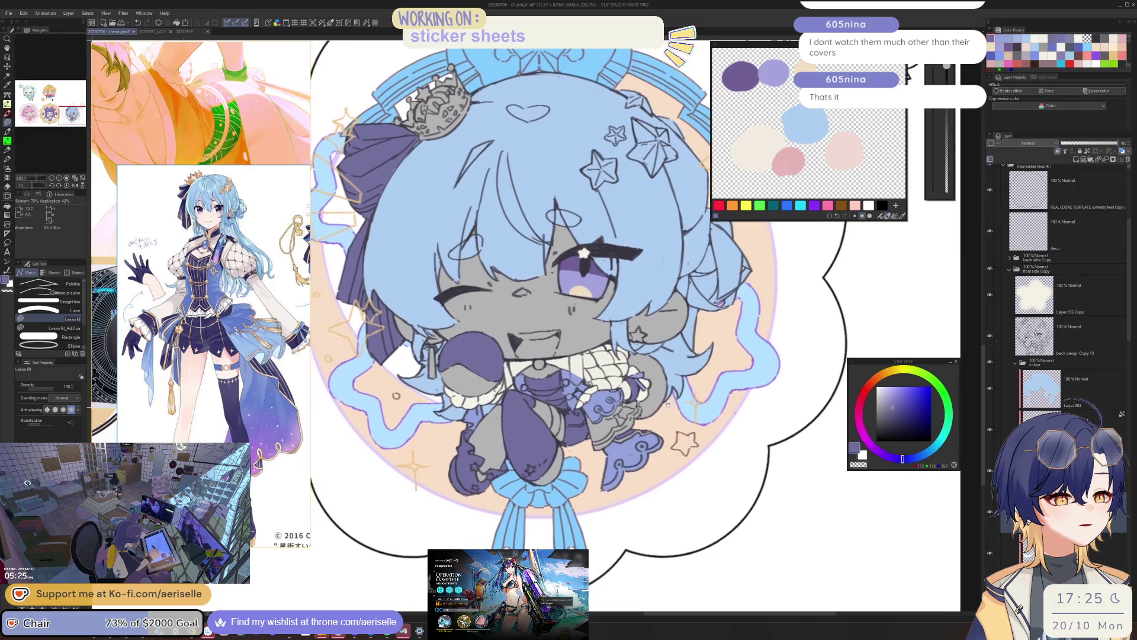
{"action": "scroll", "coordinate": [665, 407], "scroll_direction": "up", "scroll_amount": 2}
{"action": "key", "text": "e"}
{"action": "scroll", "coordinate": [639, 392], "scroll_direction": "up", "scroll_amount": 2}
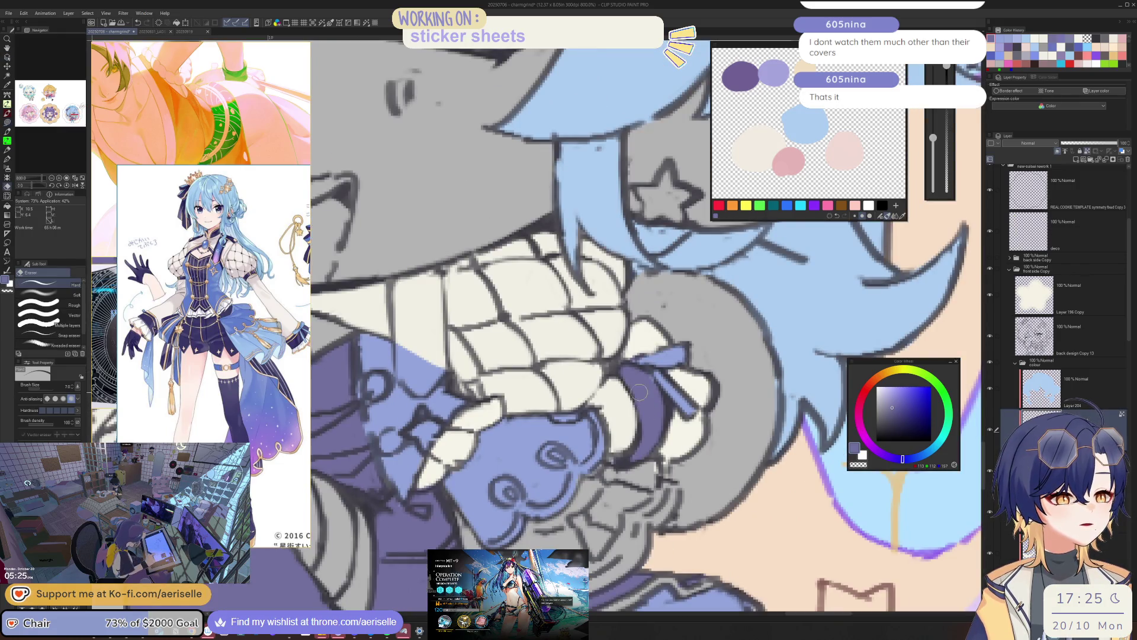
{"action": "scroll", "coordinate": [639, 392], "scroll_direction": "down", "scroll_amount": 4}
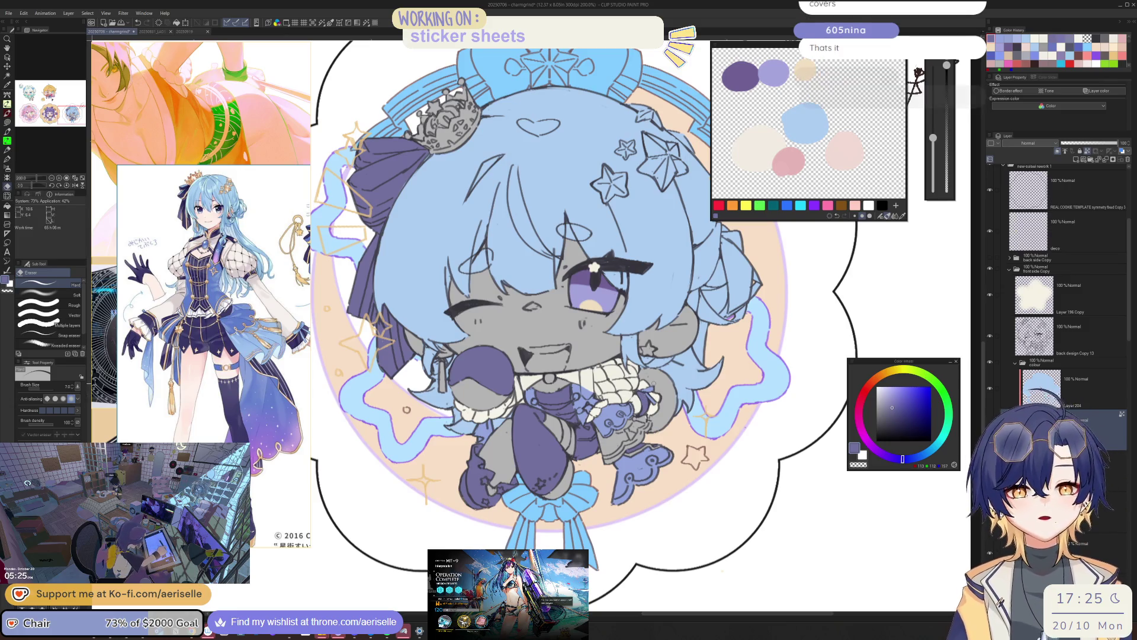
{"action": "key", "text": "u"}
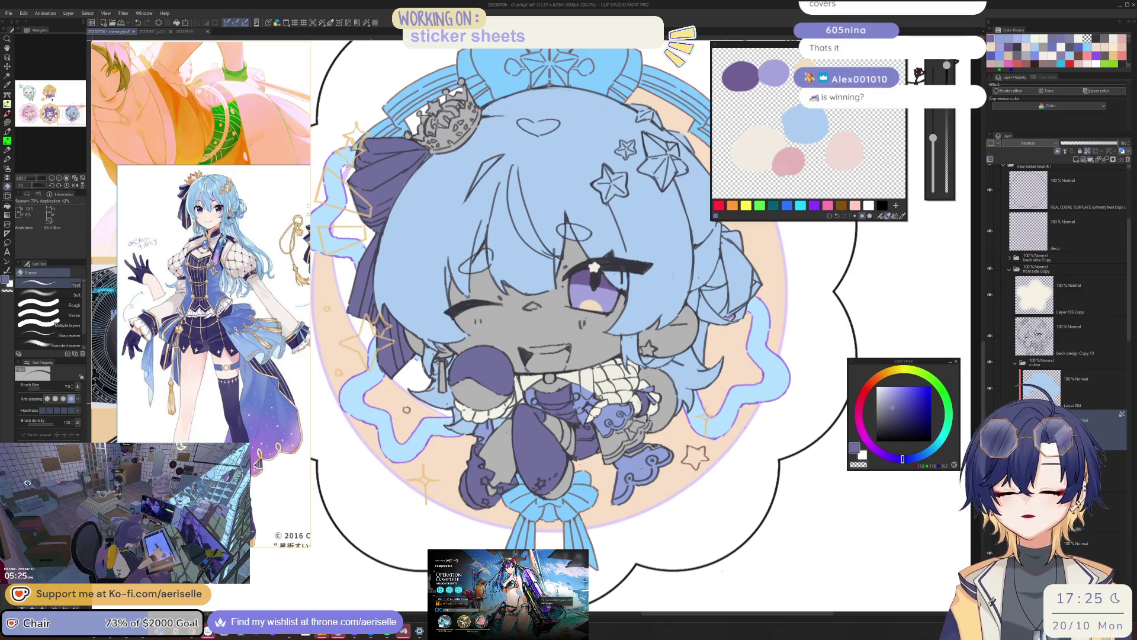
{"action": "scroll", "coordinate": [651, 402], "scroll_direction": "up", "scroll_amount": 2}
{"action": "scroll", "coordinate": [652, 401], "scroll_direction": "up", "scroll_amount": 2}
{"action": "key", "text": "e"}
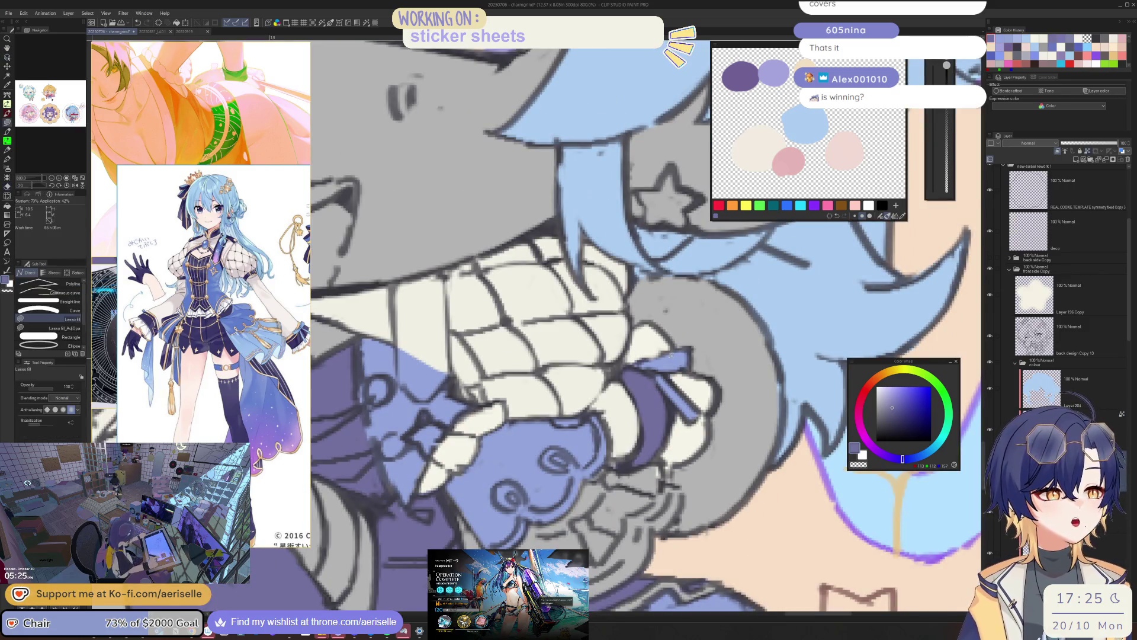
- Lasso-fill under the choker dark purple, erase stray bits to shape the band, and zoom out
{"action": "left_click", "coordinate": [637, 355], "text": "ctrl+shift"}
{"action": "mouse_move", "coordinate": [636, 356]}
{"action": "left_mouse_down"}
{"action": "mouse_move", "coordinate": [619, 366]}
{"action": "mouse_move", "coordinate": [545, 312]}
{"action": "left_mouse_up"}
{"action": "left_click", "coordinate": [619, 366], "text": "alt"}
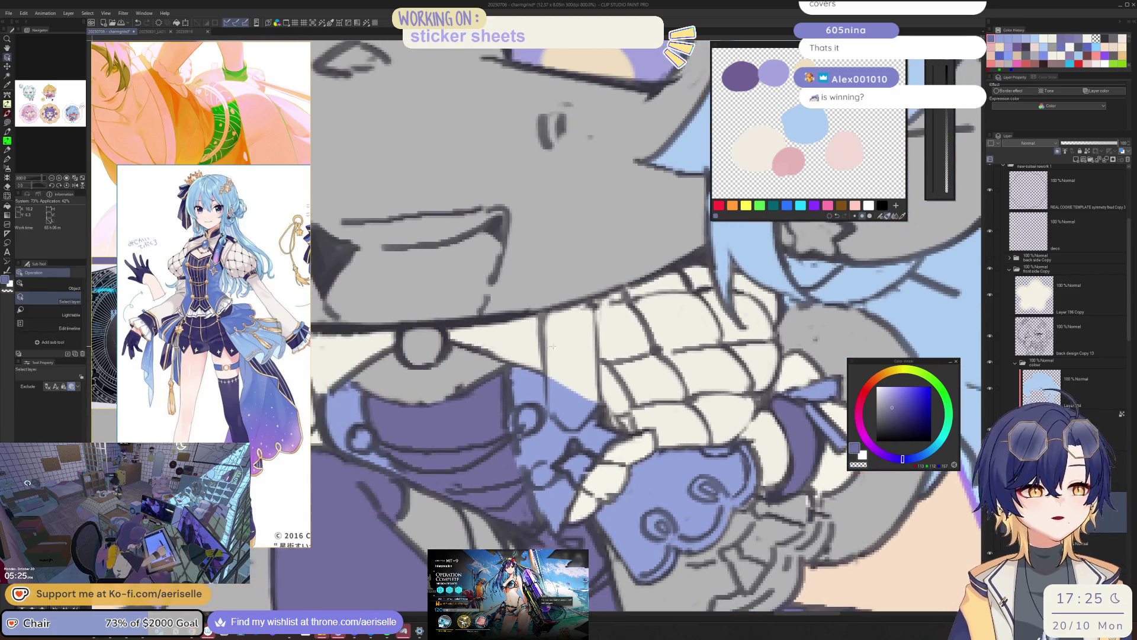
{"action": "key", "text": "u"}
{"action": "left_click_drag", "start_coordinate": [564, 425], "coordinate": [588, 419]}
{"action": "left_click_drag", "start_coordinate": [591, 297], "coordinate": [576, 302]}
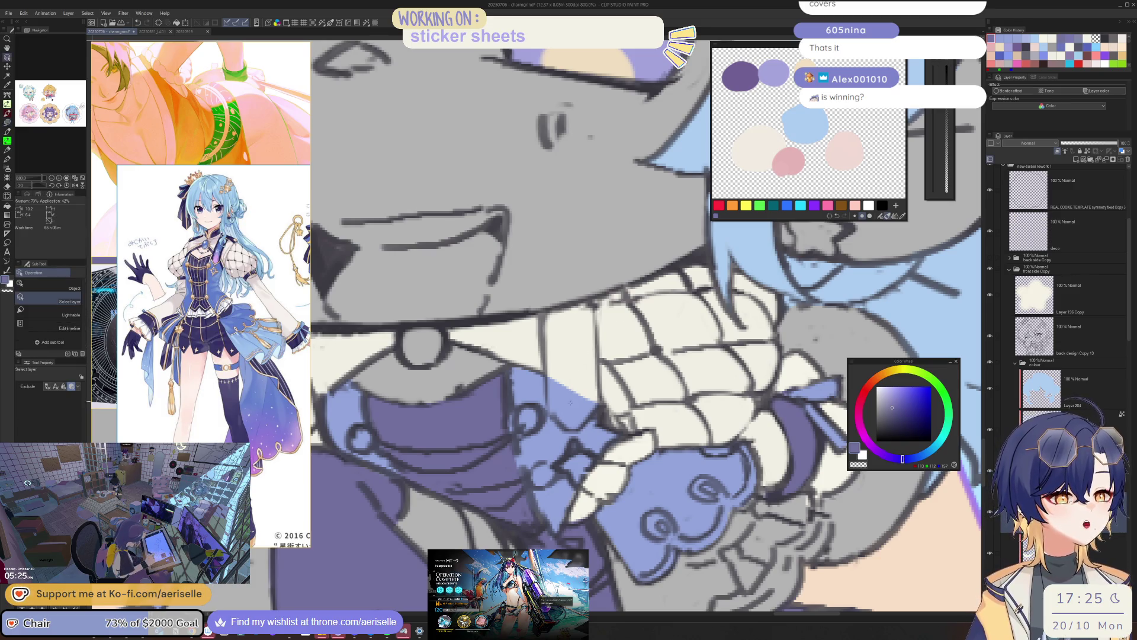
{"action": "key", "text": "e"}
{"action": "left_click", "coordinate": [568, 400]}
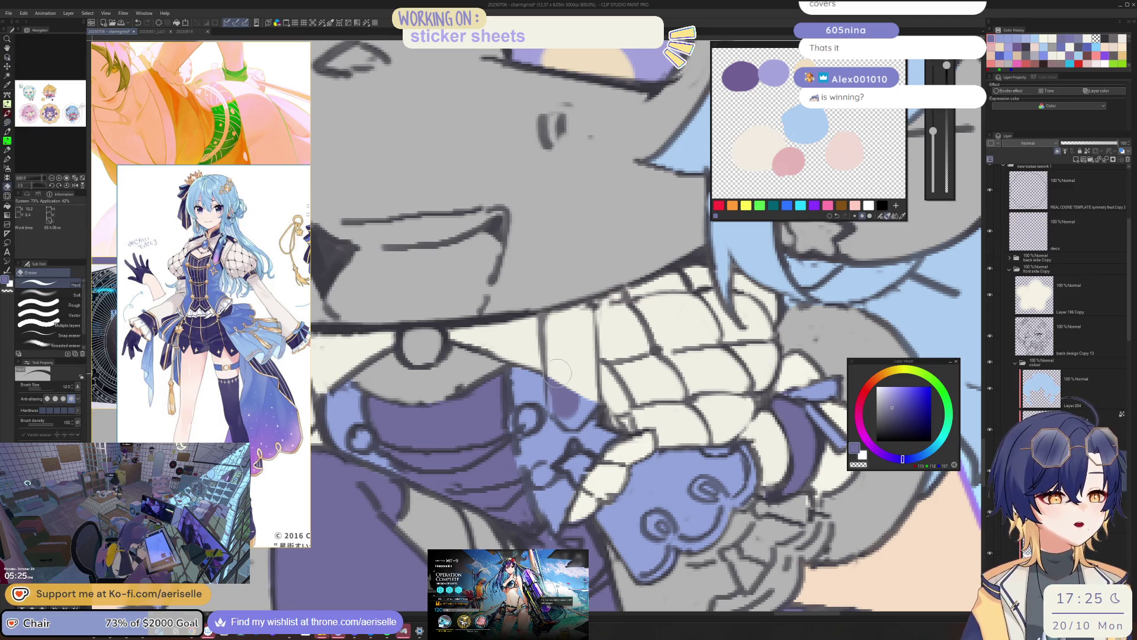
{"action": "left_click_drag", "start_coordinate": [560, 399], "coordinate": [593, 409]}
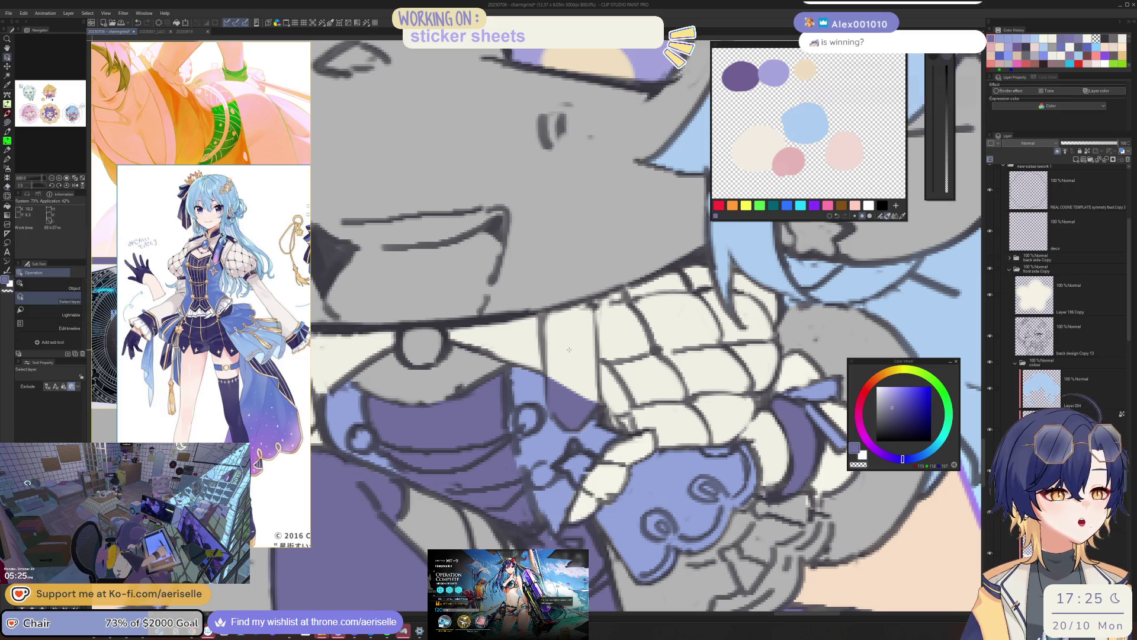
{"action": "left_click_drag", "start_coordinate": [554, 309], "coordinate": [586, 390]}
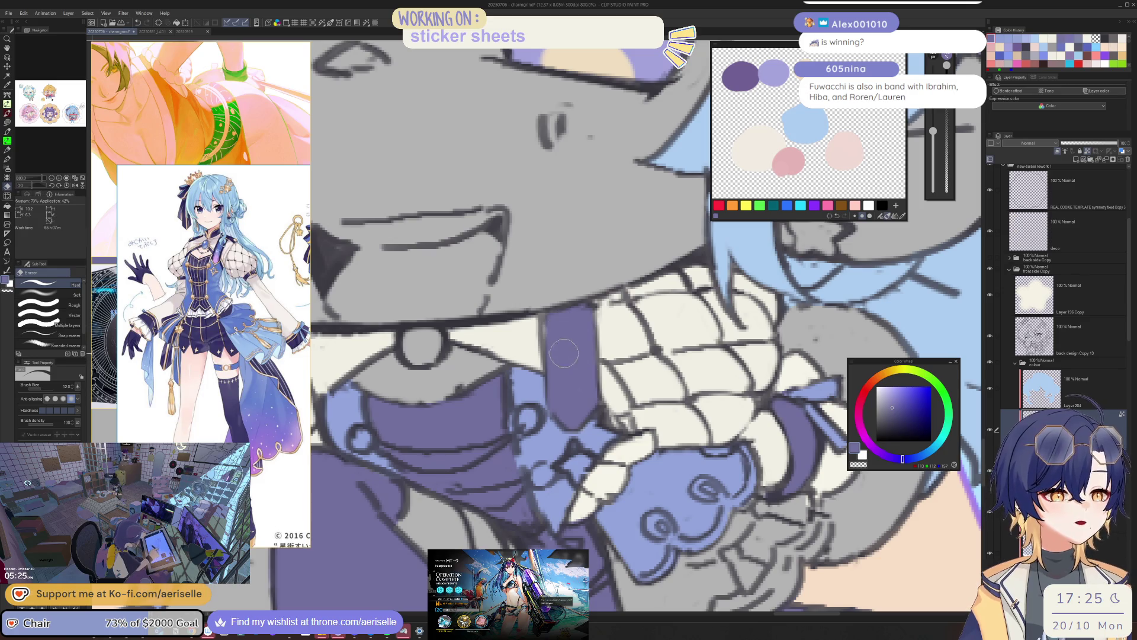
{"action": "key", "text": "ctrl+0"}
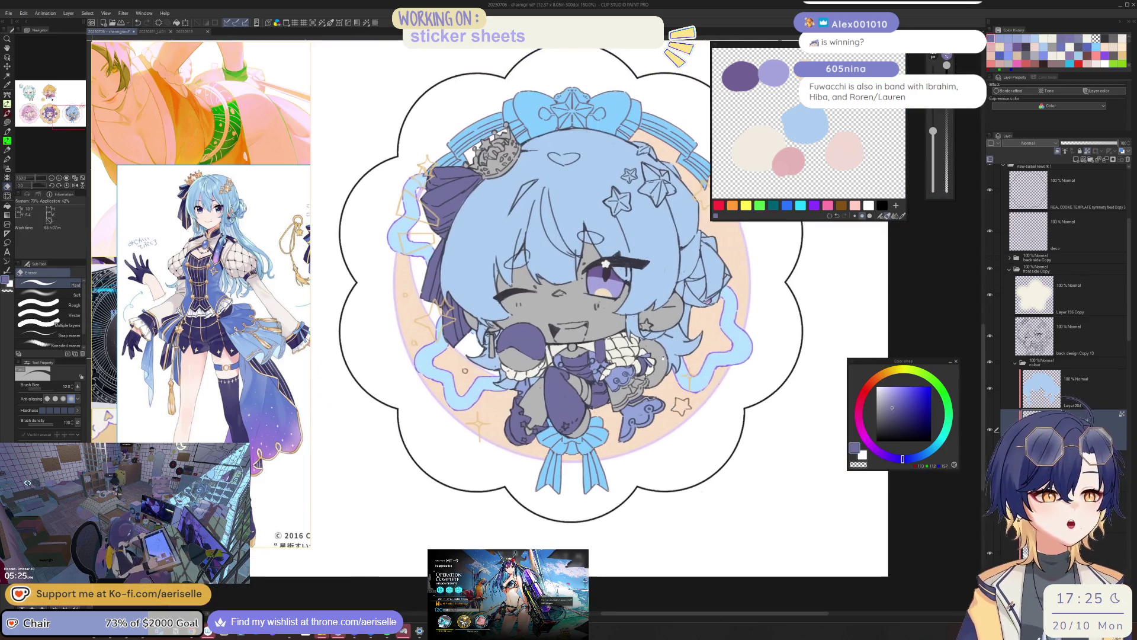
- Zoom the sticker view in to 200%
{"action": "key", "text": "ctrl+plus"}
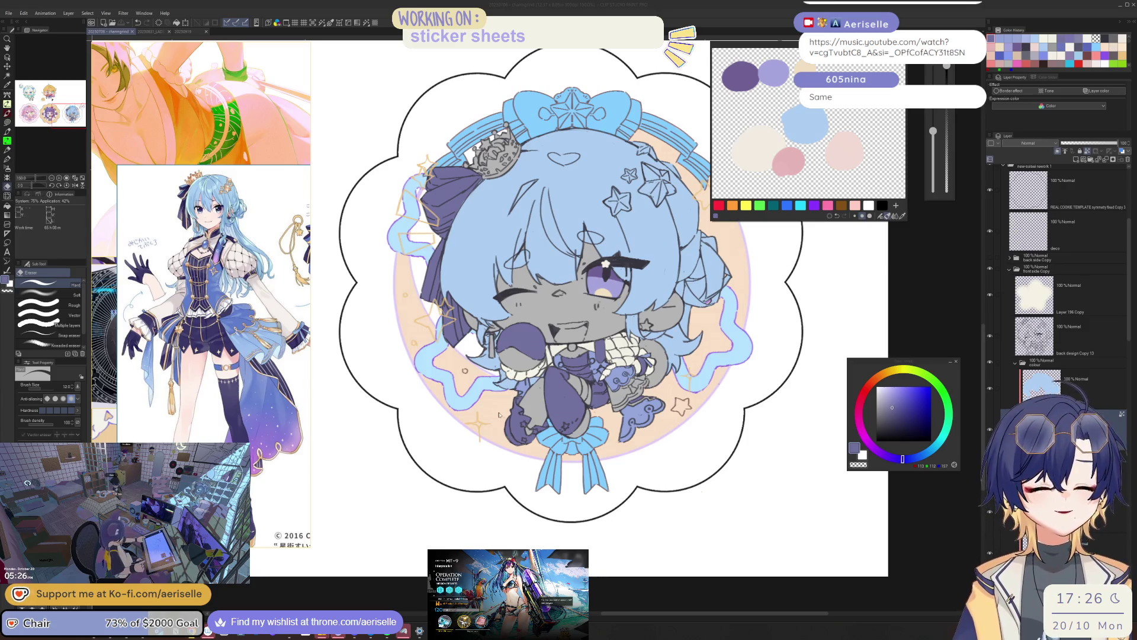
{"action": "scroll", "coordinate": [637, 409], "scroll_direction": "up", "scroll_amount": 2}
- Lasso-fill the sleeve beside the collar flat purple at 800% zoom
{"action": "key", "text": "o"}
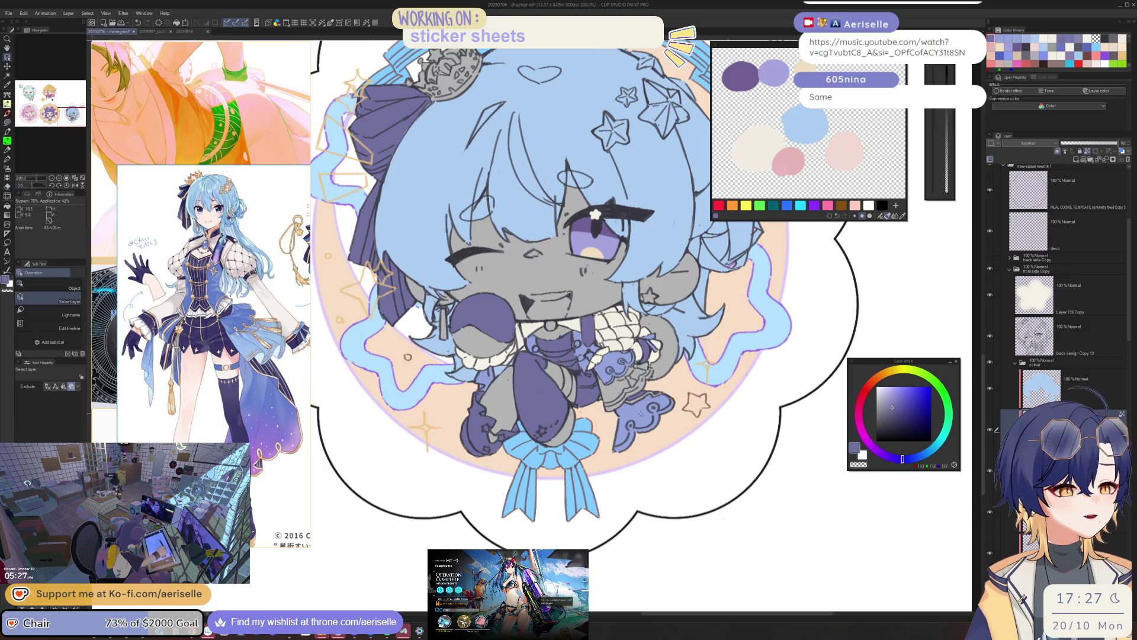
{"action": "scroll", "coordinate": [553, 368], "scroll_direction": "up", "scroll_amount": 5}
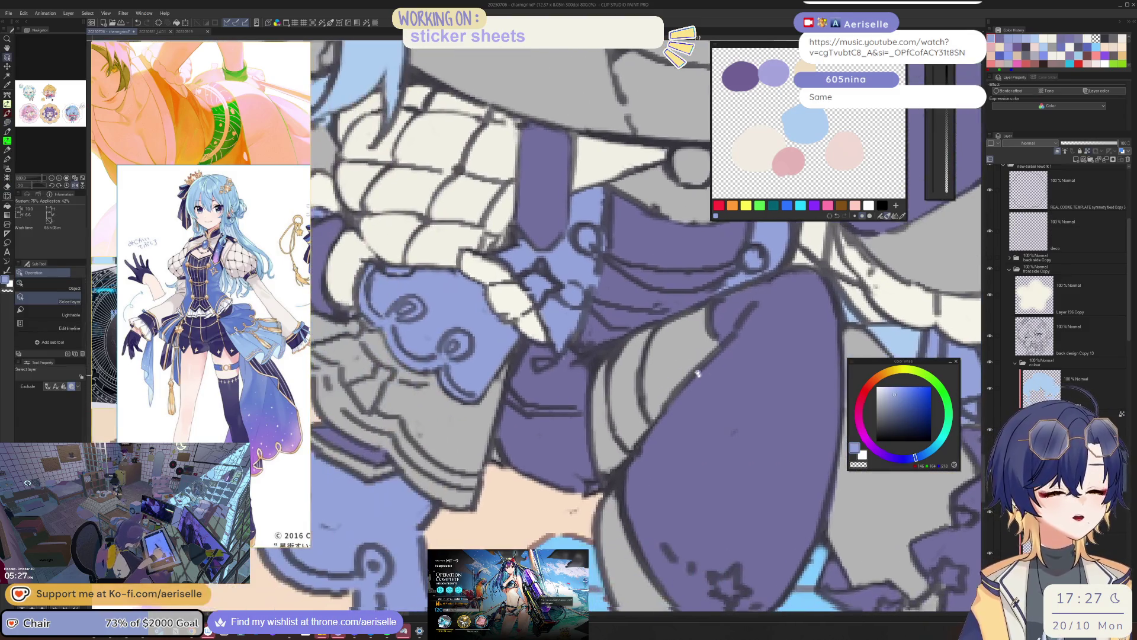
{"action": "key", "text": "u"}
{"action": "mouse_move", "coordinate": [652, 324]}
{"action": "left_mouse_down"}
{"action": "mouse_move", "coordinate": [610, 368]}
{"action": "mouse_move", "coordinate": [641, 391]}
{"action": "mouse_move", "coordinate": [651, 326]}
{"action": "left_mouse_up"}
{"action": "scroll", "coordinate": [654, 376], "scroll_direction": "down", "scroll_amount": 5}
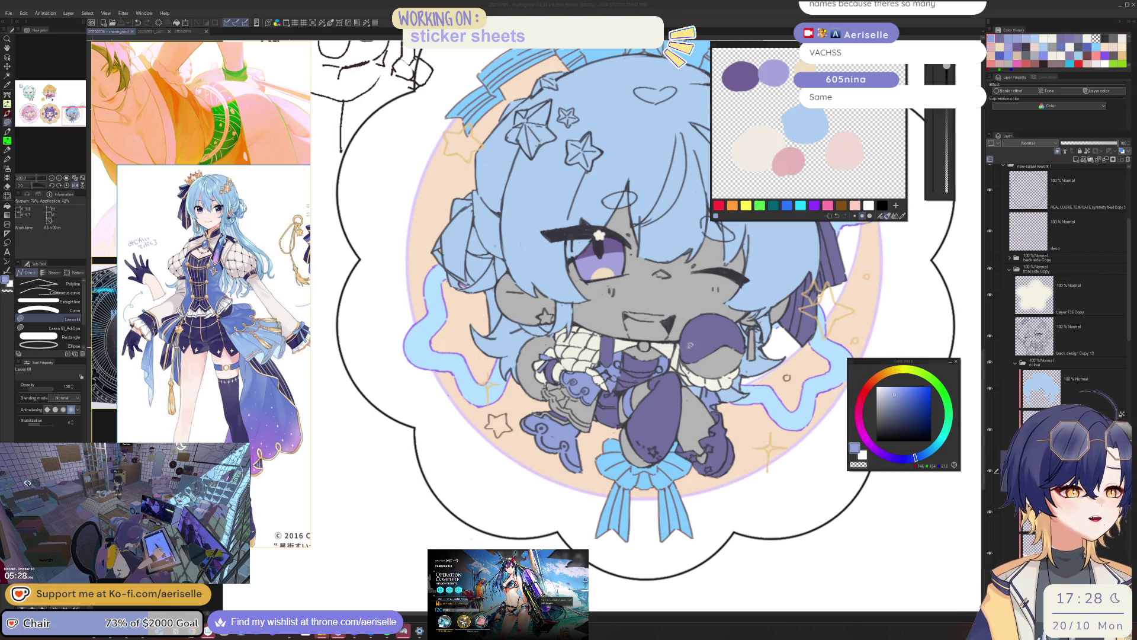
- Sample the dusty purple and apply Hue/Saturation/Luminosity with Saturation -6 and Luminosity -6
{"action": "key", "text": "h"}
{"action": "scroll", "coordinate": [668, 373], "scroll_direction": "up", "scroll_amount": 1}
{"action": "scroll", "coordinate": [669, 394], "scroll_direction": "up", "scroll_amount": 2}
{"action": "left_click_drag", "start_coordinate": [670, 399], "coordinate": [616, 285]}
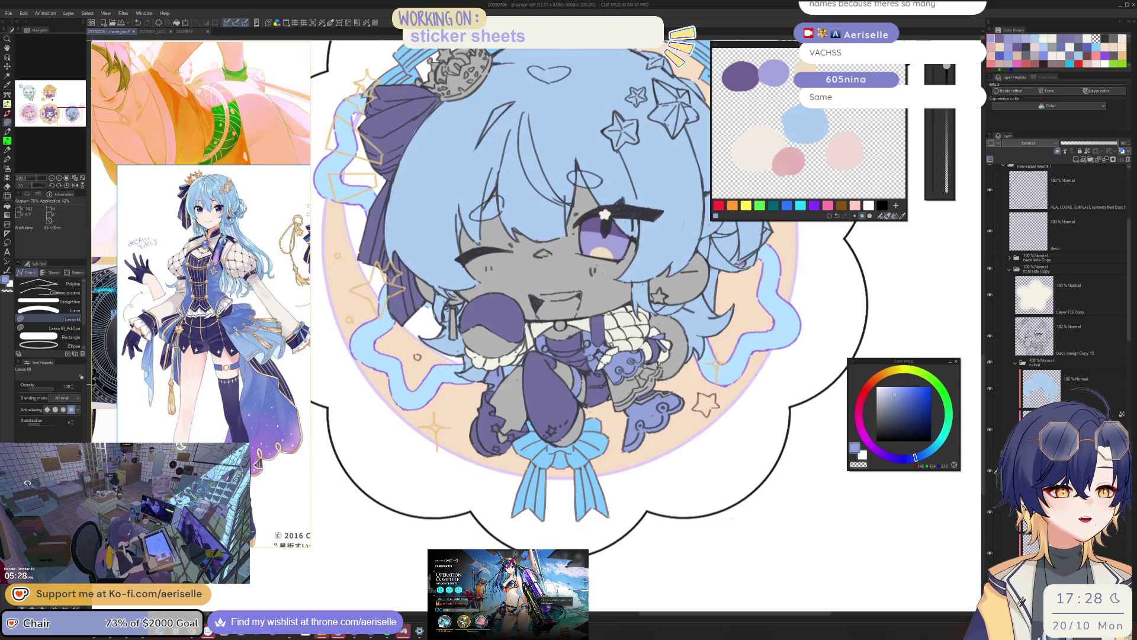
{"action": "scroll", "coordinate": [581, 382], "scroll_direction": "up", "scroll_amount": 2}
{"action": "left_click", "coordinate": [625, 405], "text": "alt"}
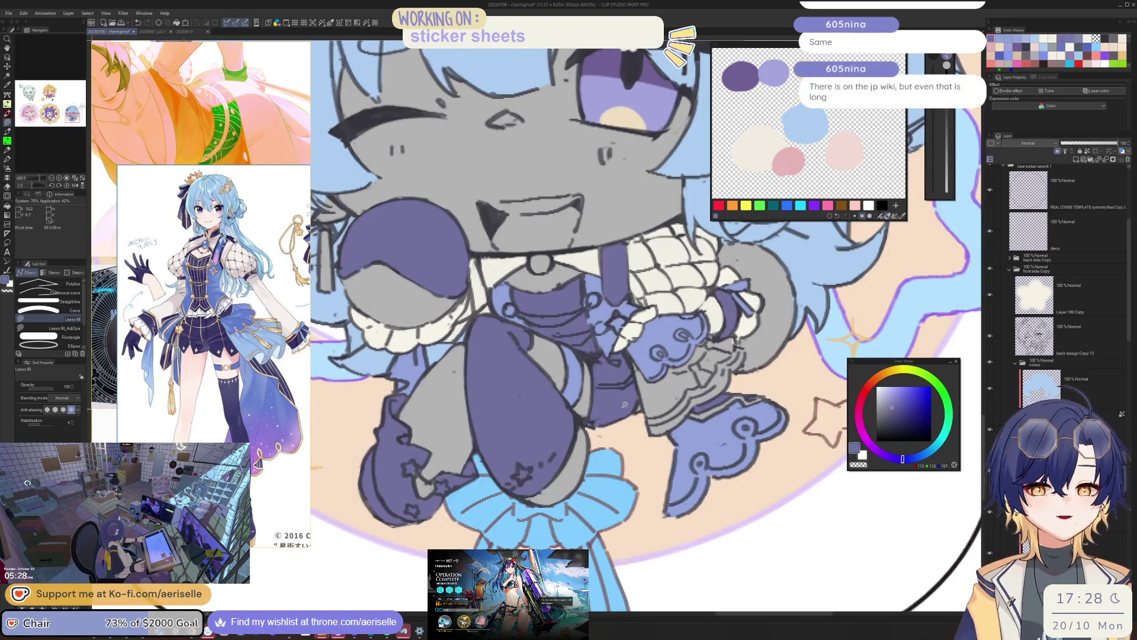
{"action": "key", "text": "ctrl+u"}
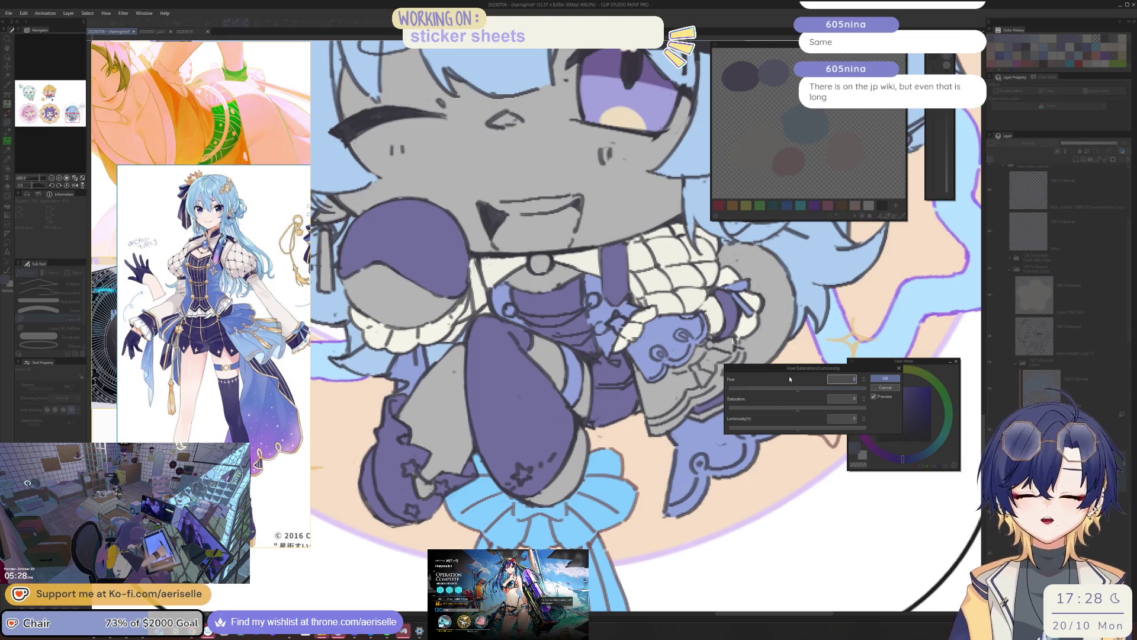
{"action": "left_click_drag", "start_coordinate": [812, 368], "coordinate": [801, 341]}
{"action": "left_click", "coordinate": [782, 384]}
{"action": "left_click", "coordinate": [782, 402]}
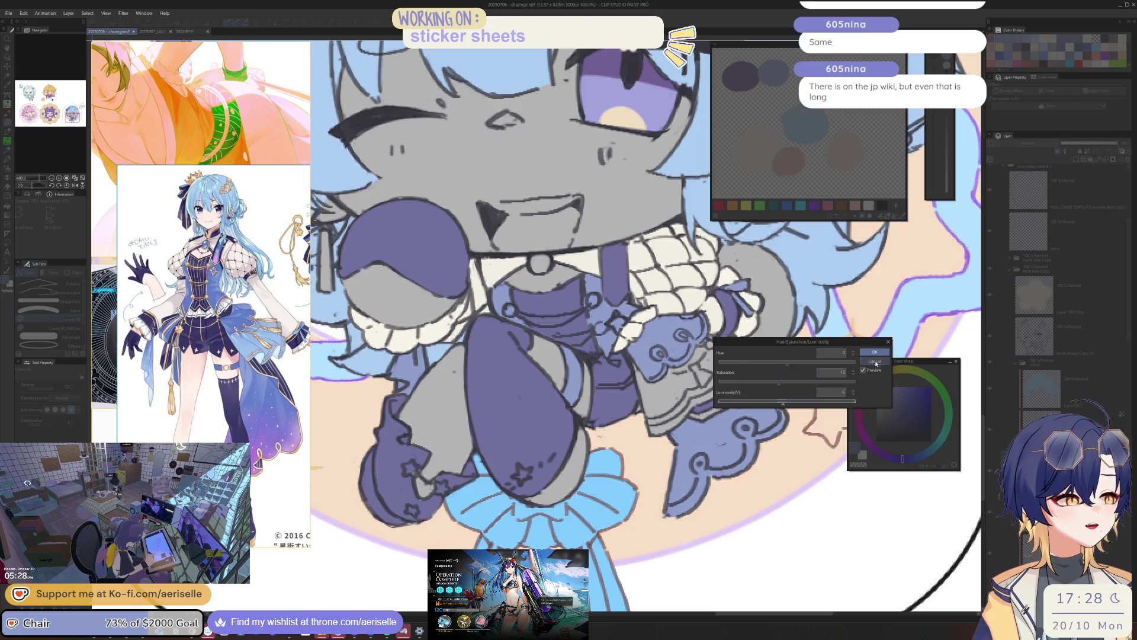
{"action": "left_click", "coordinate": [875, 363]}
- Reopen Hue/Saturation/Luminosity and begin lowering the saturation again
{"action": "key", "text": "ctrl+shift"}
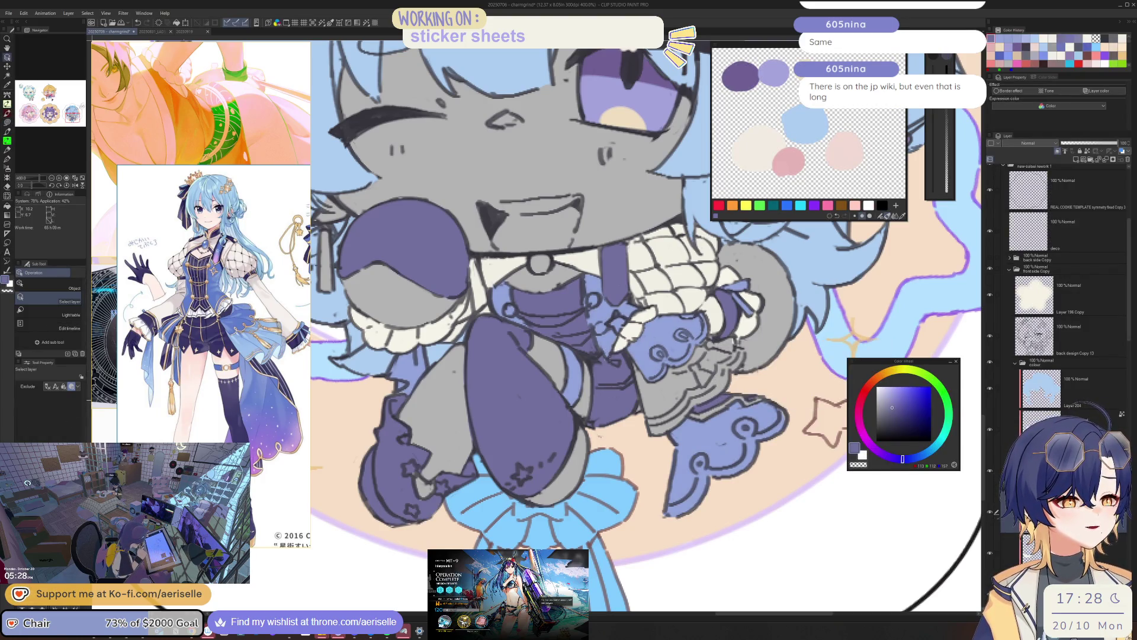
{"action": "key", "text": "ctrl+u"}
{"action": "left_click_drag", "start_coordinate": [782, 384], "coordinate": [784, 385]}
- Apply a second Hue/Saturation/Luminosity adjustment with Luminosity -6
{"action": "left_click", "coordinate": [782, 405]}
{"action": "left_click", "coordinate": [868, 354]}
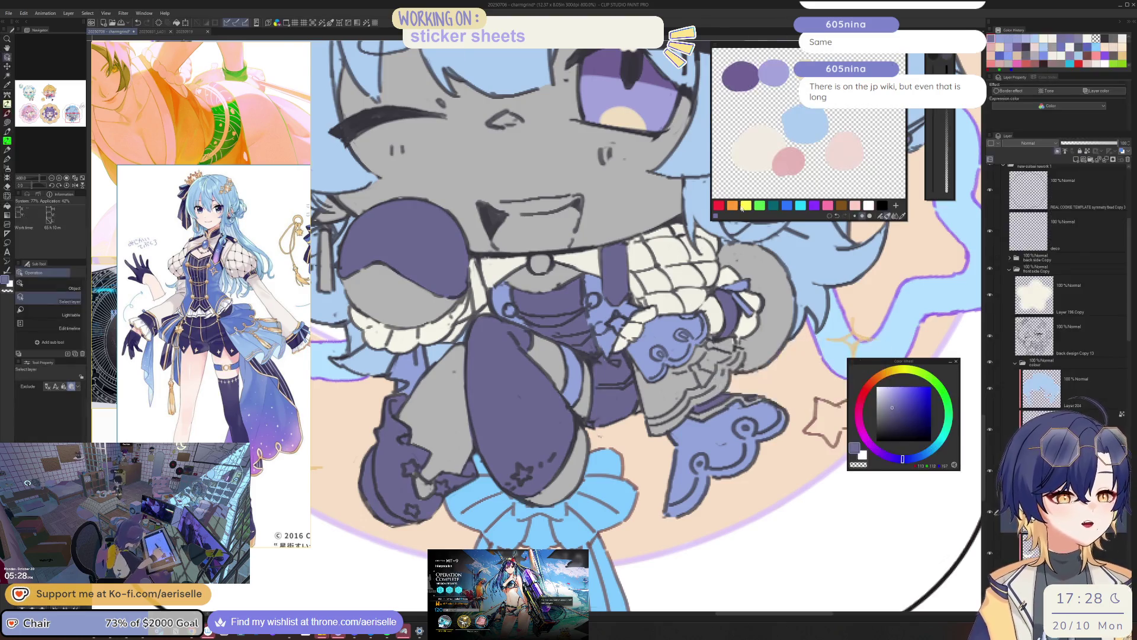
{"action": "scroll", "coordinate": [747, 367], "scroll_direction": "down", "scroll_amount": 3}
{"action": "left_click_drag", "start_coordinate": [747, 367], "coordinate": [787, 341]}
{"action": "scroll", "coordinate": [704, 322], "scroll_direction": "up", "scroll_amount": 1}
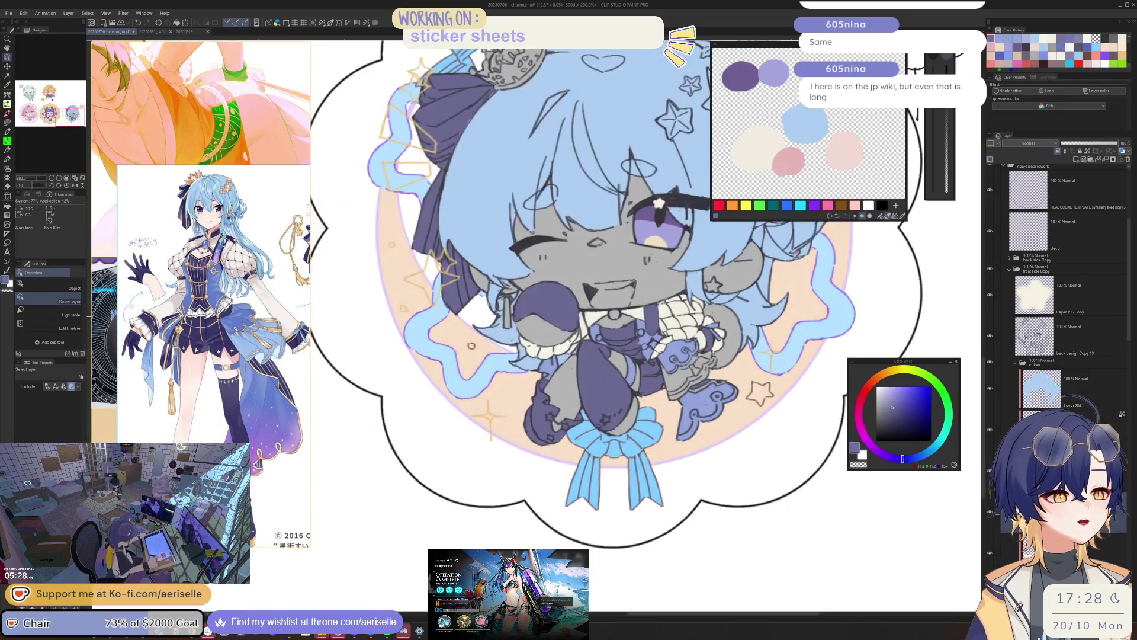
{"action": "scroll", "coordinate": [703, 322], "scroll_direction": "up", "scroll_amount": 2}
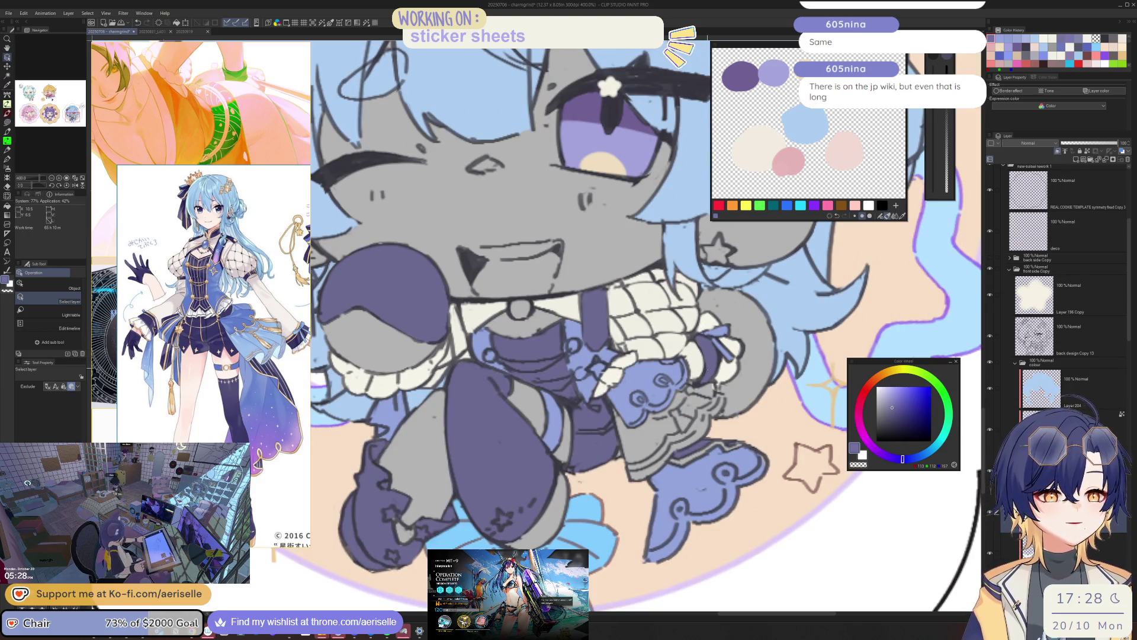
{"action": "mouse_move", "coordinate": [612, 437]}
{"action": "left_mouse_down"}
{"action": "mouse_move", "coordinate": [710, 390]}
{"action": "mouse_move", "coordinate": [693, 386]}
{"action": "left_mouse_up"}
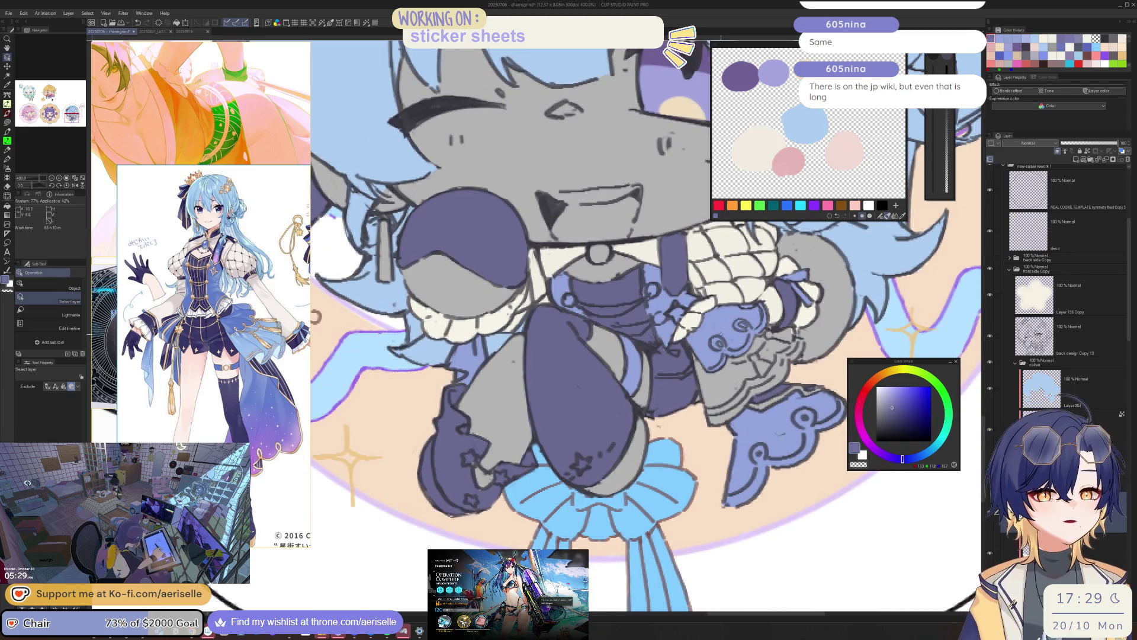
- Sample the hair's light blue and lasso-fill the gap under the sleeve on a lower layer
{"action": "key", "text": "u"}
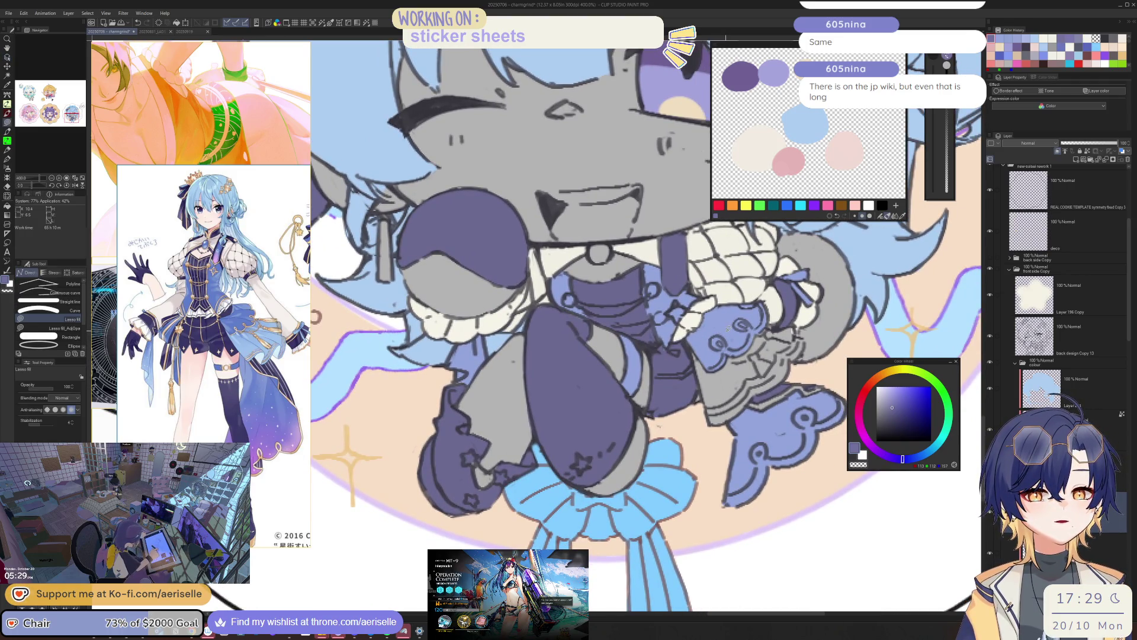
{"action": "key", "text": "o"}
{"action": "left_click", "coordinate": [721, 324], "text": "alt"}
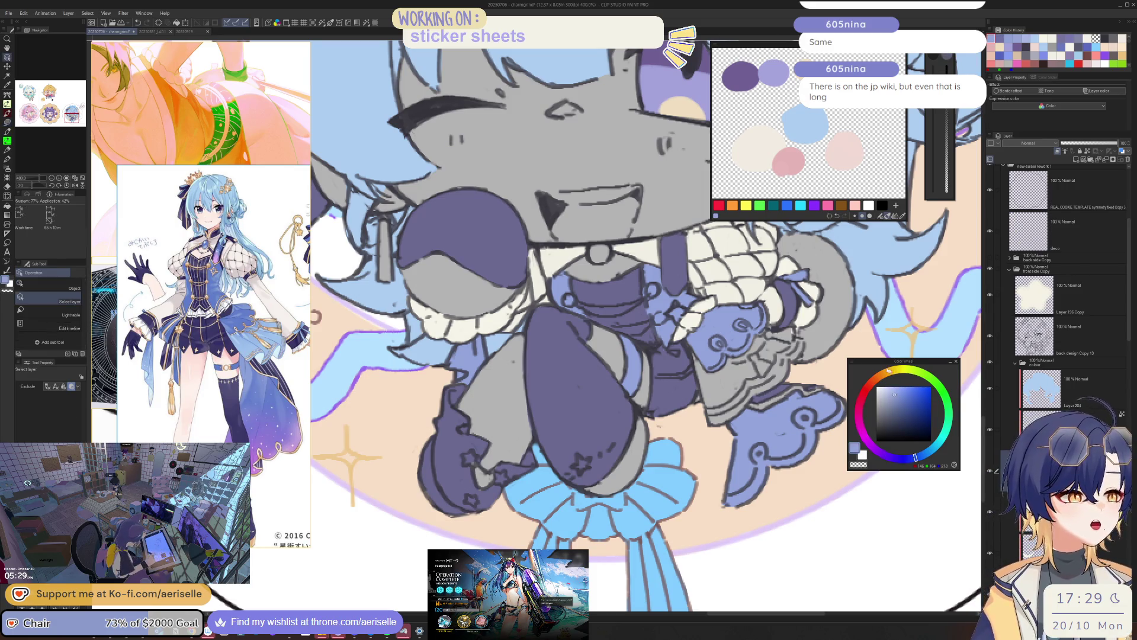
{"action": "left_click", "coordinate": [869, 290]}
{"action": "left_click", "coordinate": [969, 279], "text": "alt"}
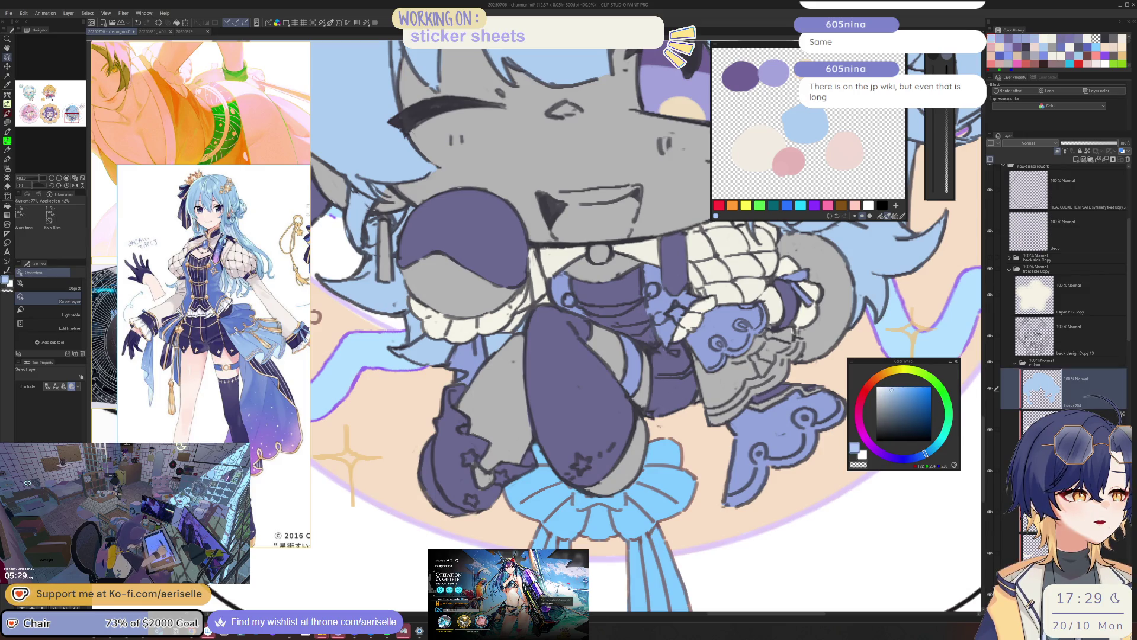
{"action": "key", "text": "alt+bracketleft"}
{"action": "key", "text": "u"}
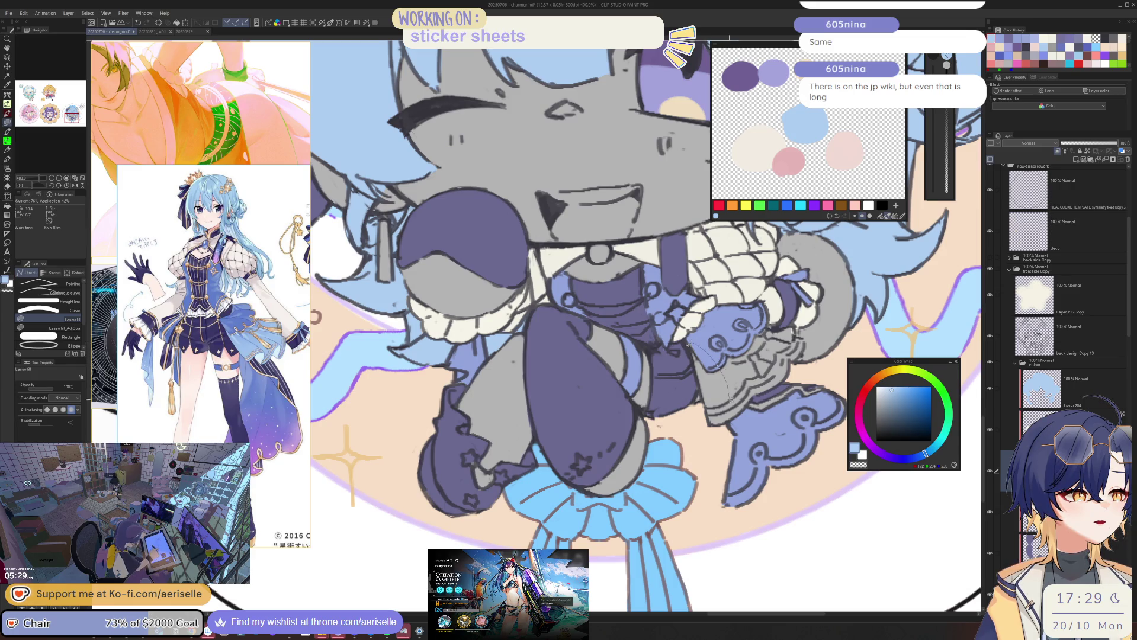
{"action": "left_click_drag", "start_coordinate": [688, 344], "coordinate": [690, 342]}
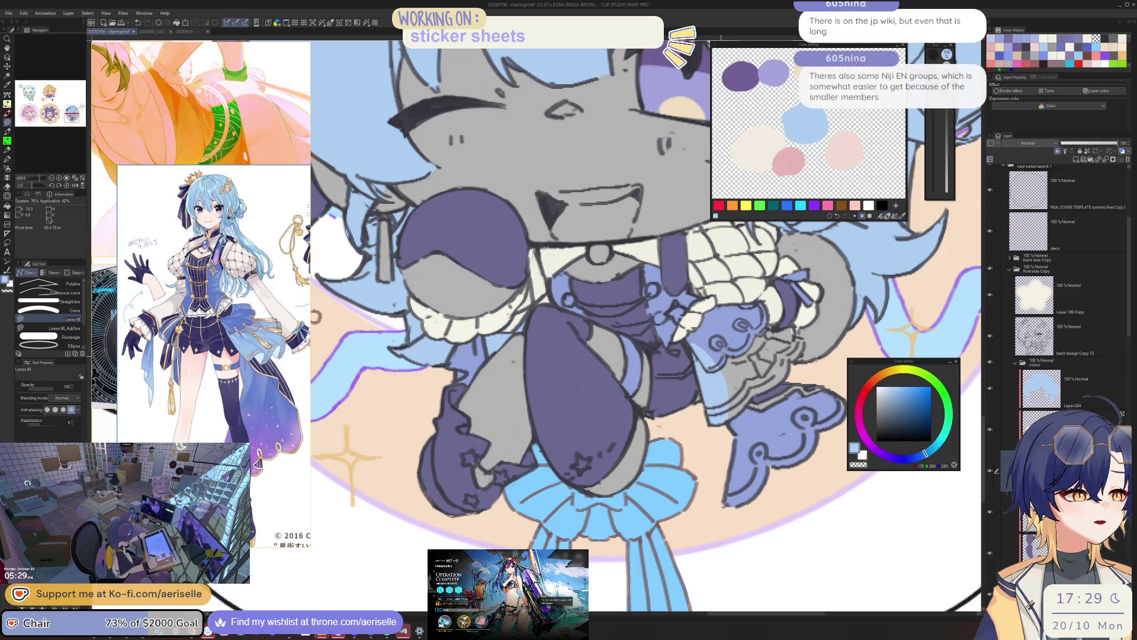
- Lasso-fill the skirt ruffle light blue and zoom out
{"action": "key", "text": "e"}
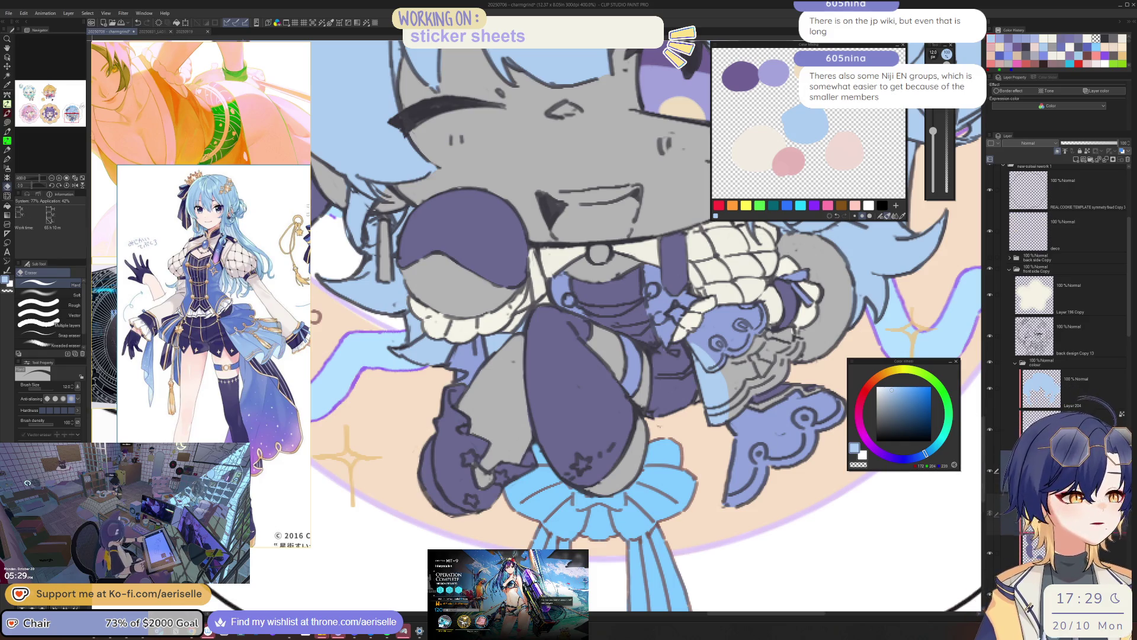
{"action": "key", "text": "u"}
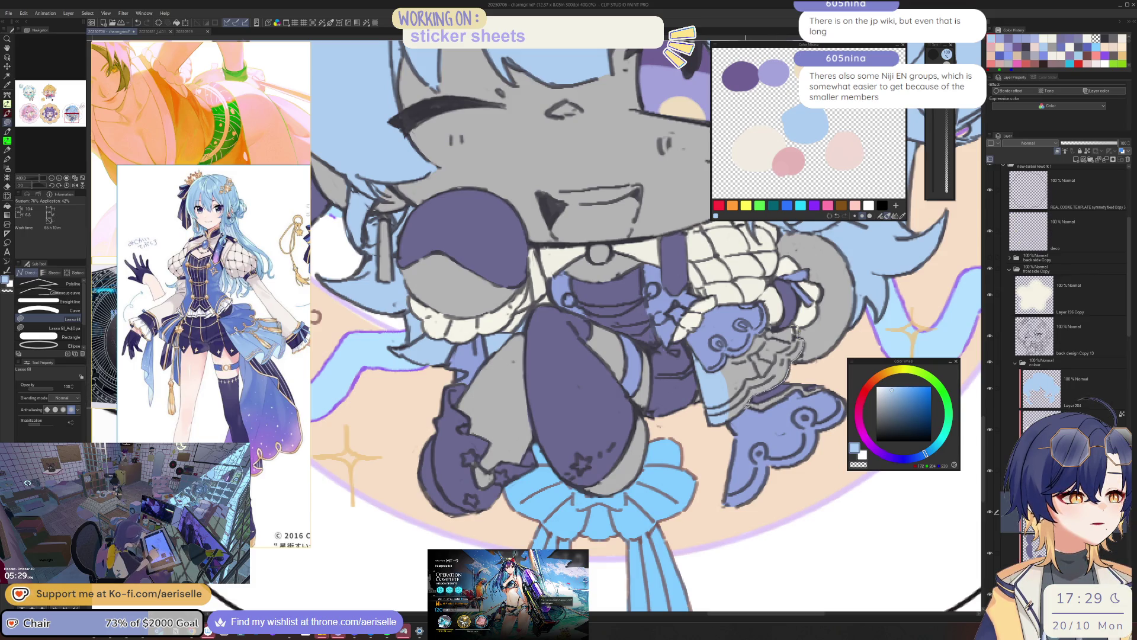
{"action": "left_click_drag", "start_coordinate": [722, 403], "coordinate": [739, 368]}
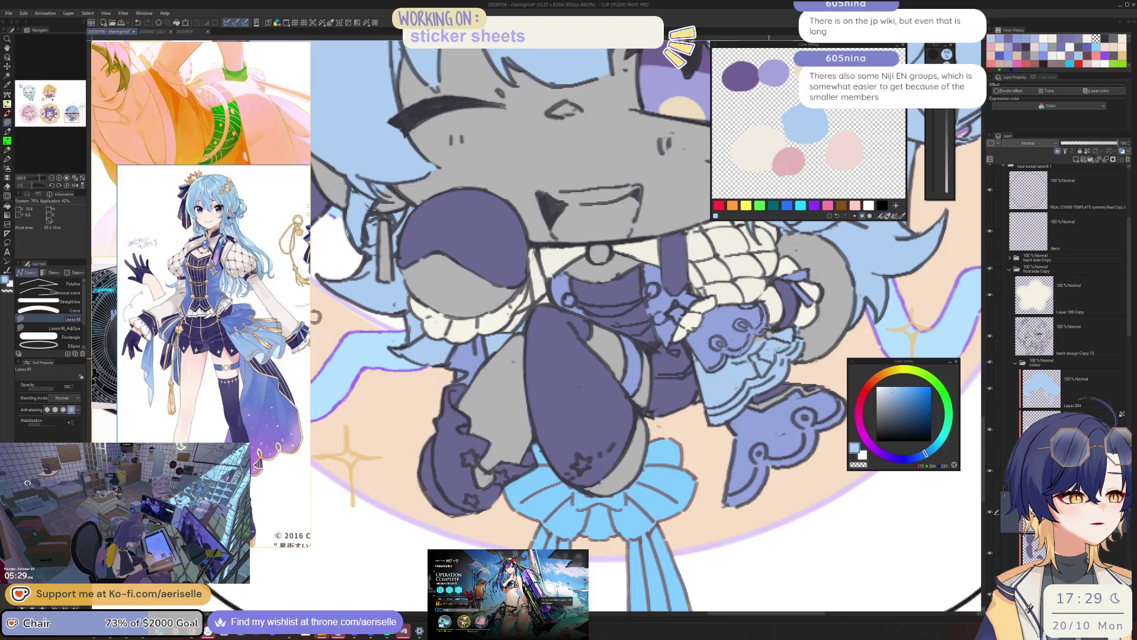
{"action": "key", "text": "ctrl+minus"}
{"action": "key", "text": "ctrl+minus"}
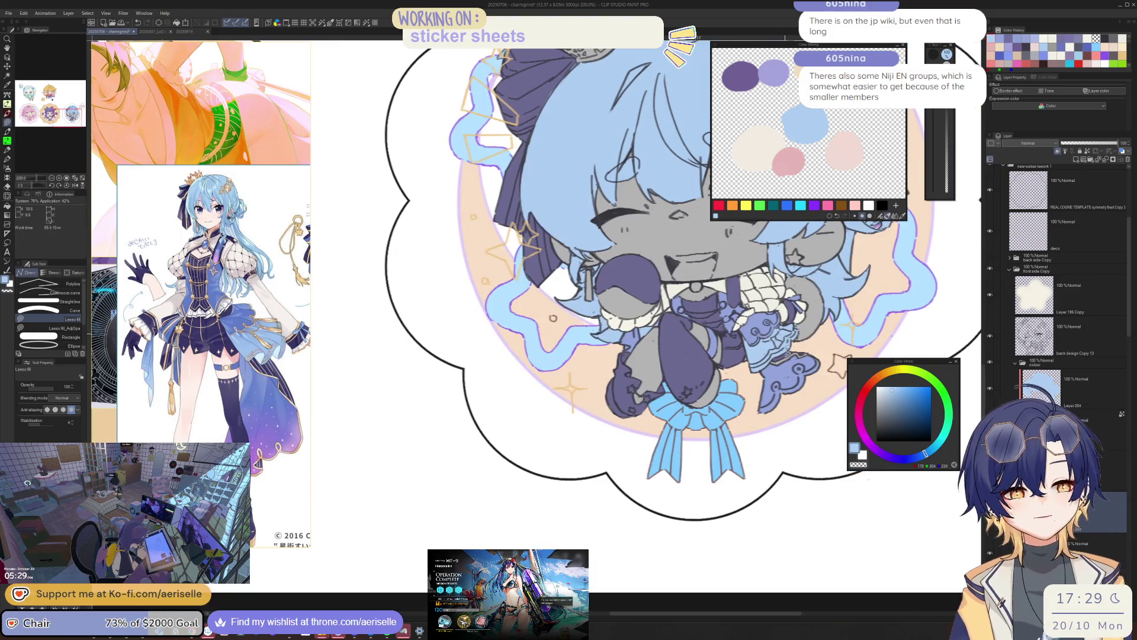
- Save the file with Ctrl+S and zoom in on the chibi
{"action": "key", "text": "ctrl+s"}
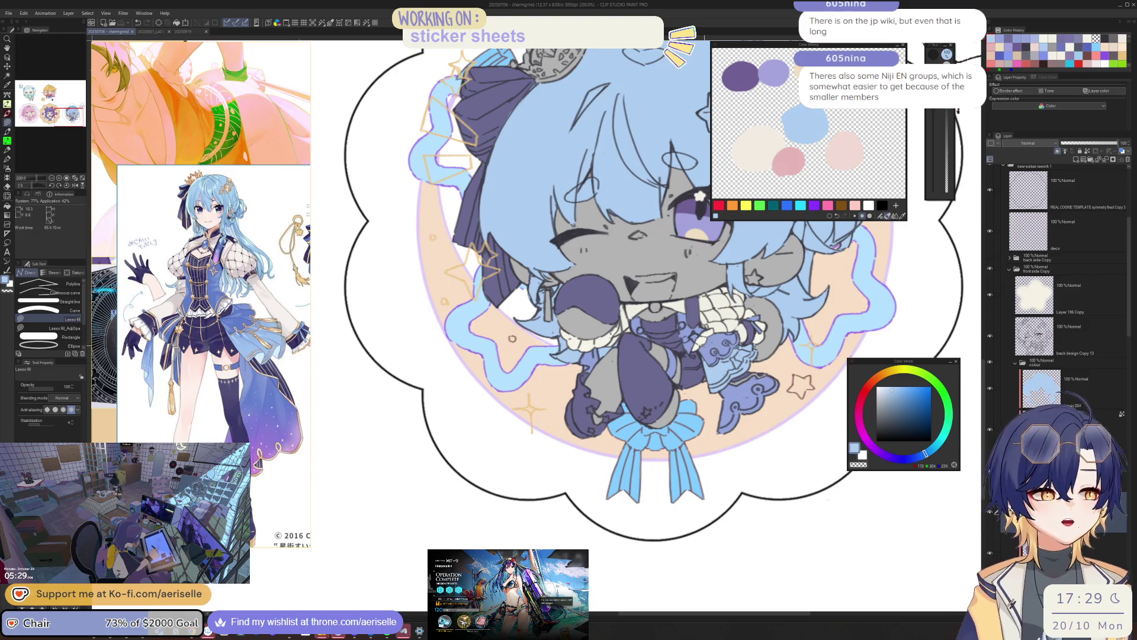
{"action": "key", "text": "ctrl+plus"}
{"action": "key", "text": "ctrl+plus"}
{"action": "scroll", "coordinate": [639, 380], "scroll_direction": "down", "scroll_amount": 5}
{"action": "scroll", "coordinate": [639, 380], "scroll_direction": "up", "scroll_amount": 1}
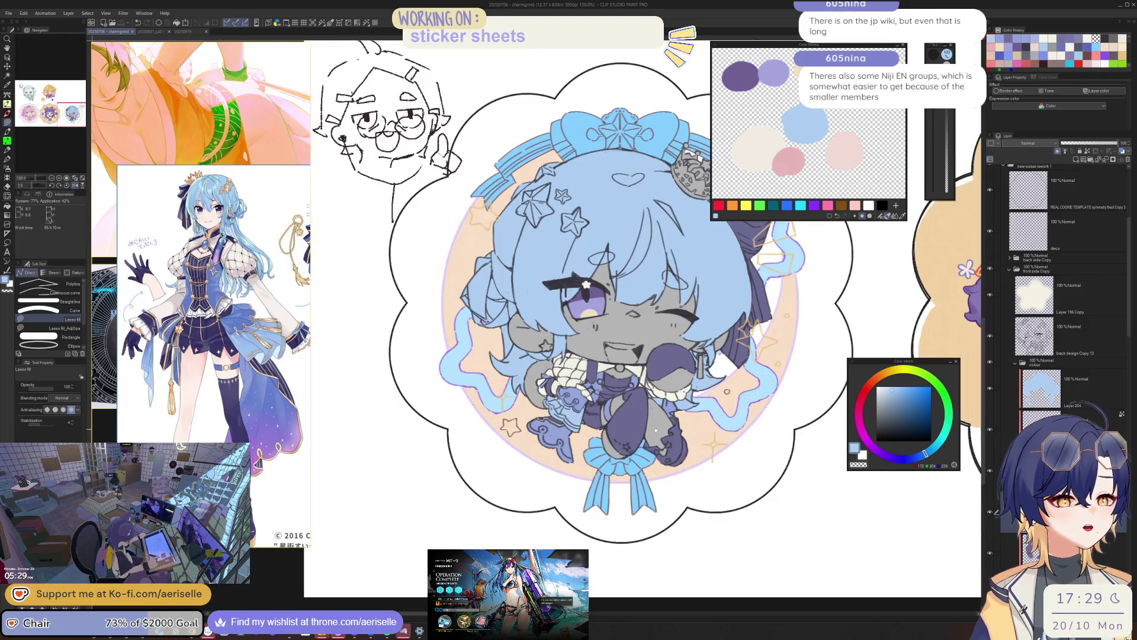
{"action": "scroll", "coordinate": [639, 381], "scroll_direction": "up", "scroll_amount": 1}
{"action": "scroll", "coordinate": [639, 380], "scroll_direction": "up", "scroll_amount": 1}
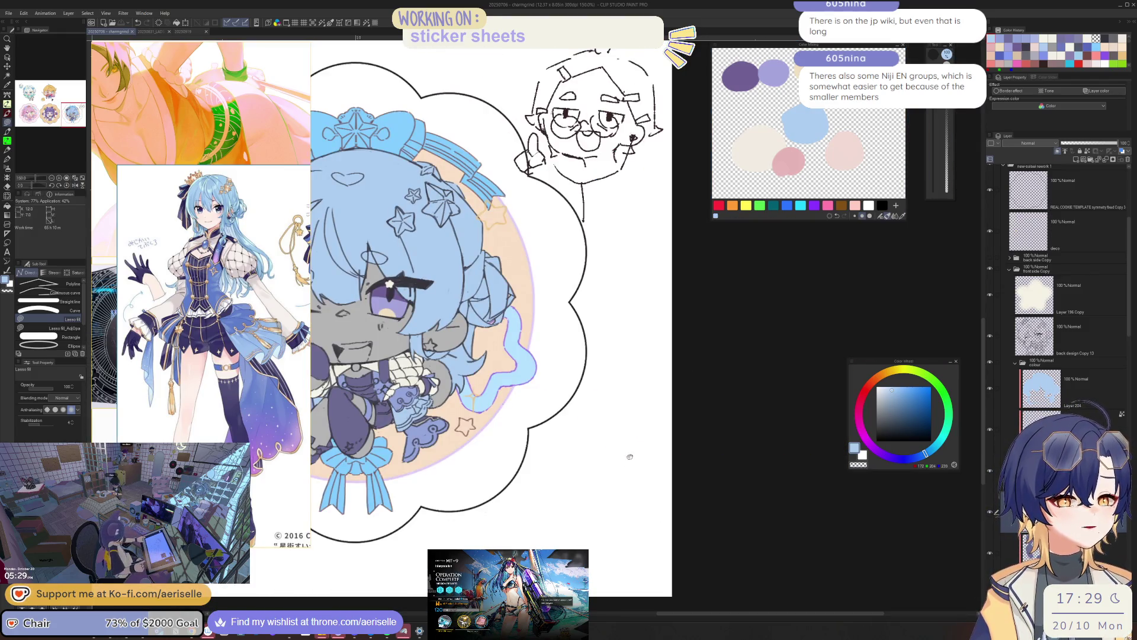
- Zoom to 800% on the chibi's chest and select the back design Copy 13 layer
{"action": "left_click_drag", "start_coordinate": [639, 380], "coordinate": [719, 455]}
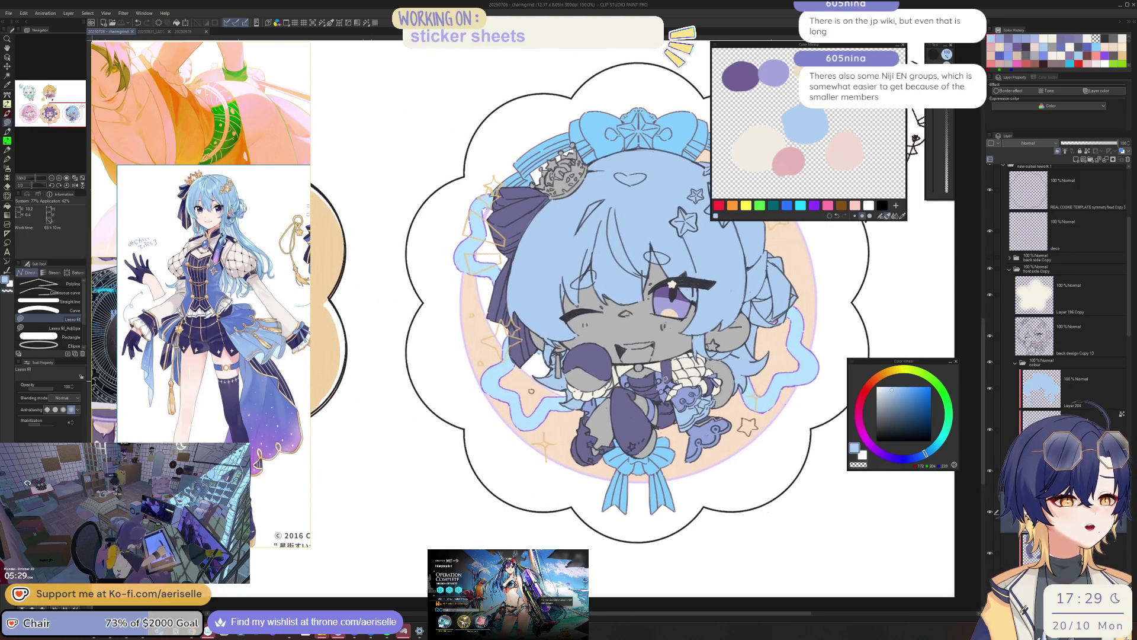
{"action": "key", "text": "ctrl+plus"}
{"action": "key", "text": "ctrl+plus"}
{"action": "key", "text": "ctrl+plus"}
{"action": "left_click", "coordinate": [680, 407], "text": "ctrl"}
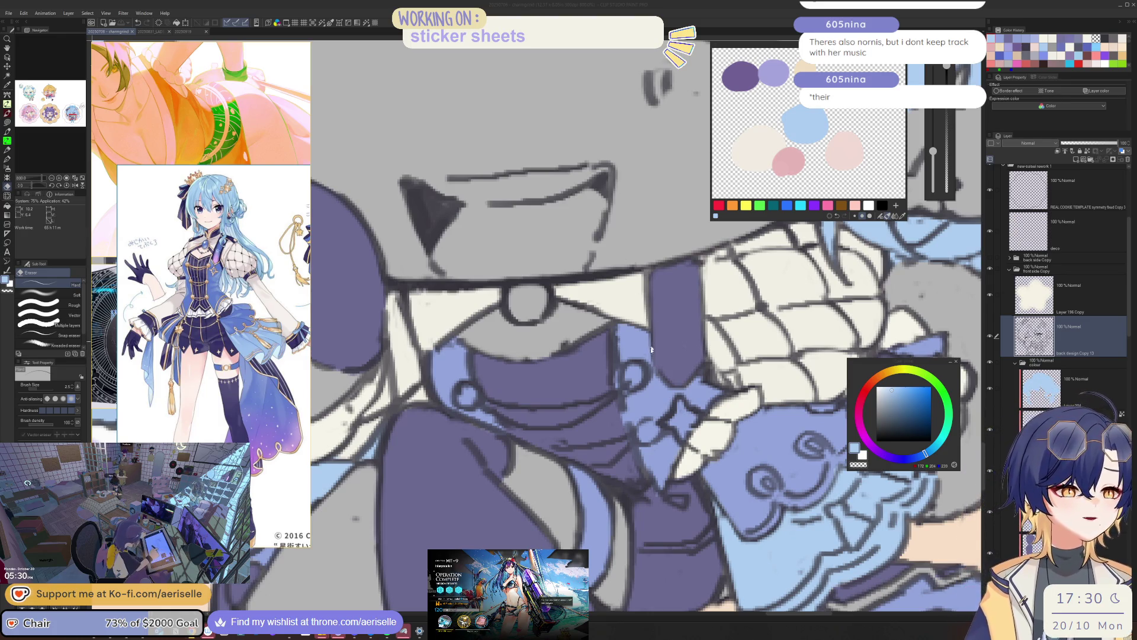
{"action": "key", "text": "ctrl+minus"}
{"action": "key", "text": "ctrl+minus"}
{"action": "key", "text": "ctrl+minus"}
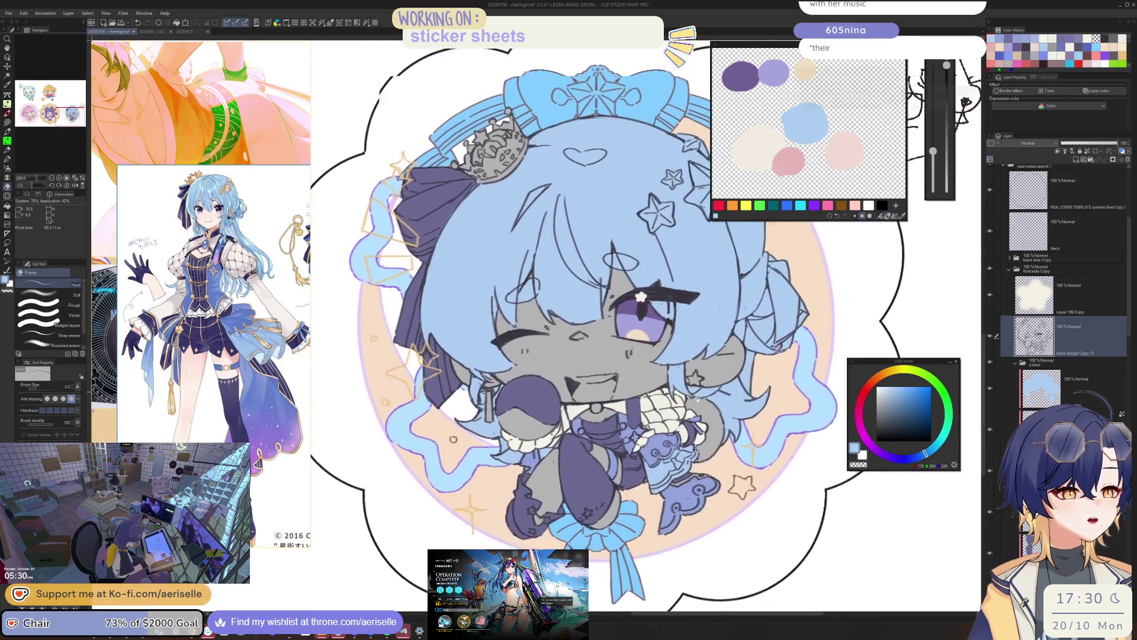
{"action": "left_click_drag", "start_coordinate": [694, 375], "coordinate": [687, 381]}
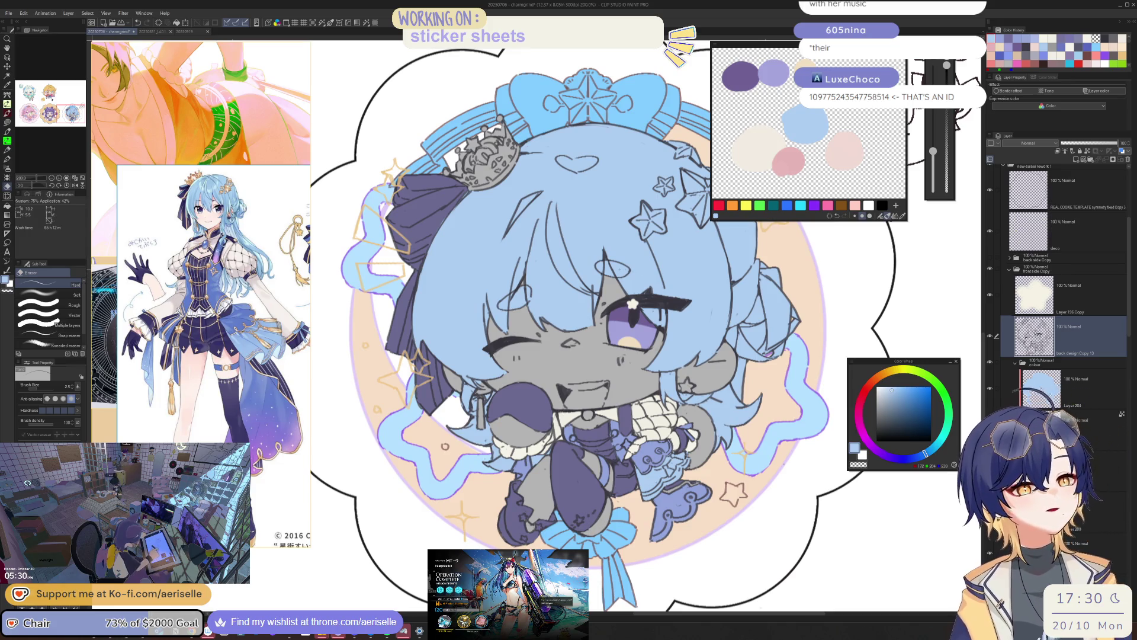
{"action": "scroll", "coordinate": [466, 230], "scroll_direction": "up", "scroll_amount": 5}
{"action": "left_click", "coordinate": [467, 230], "text": "ctrl+shift"}
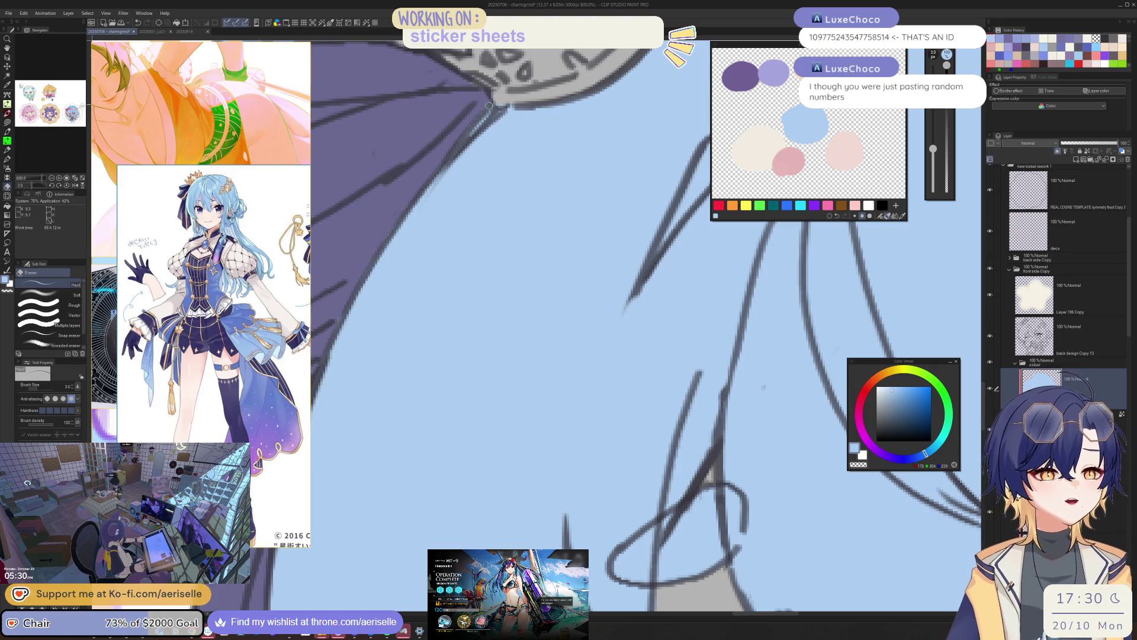
{"action": "scroll", "coordinate": [491, 102], "scroll_direction": "down", "scroll_amount": 7}
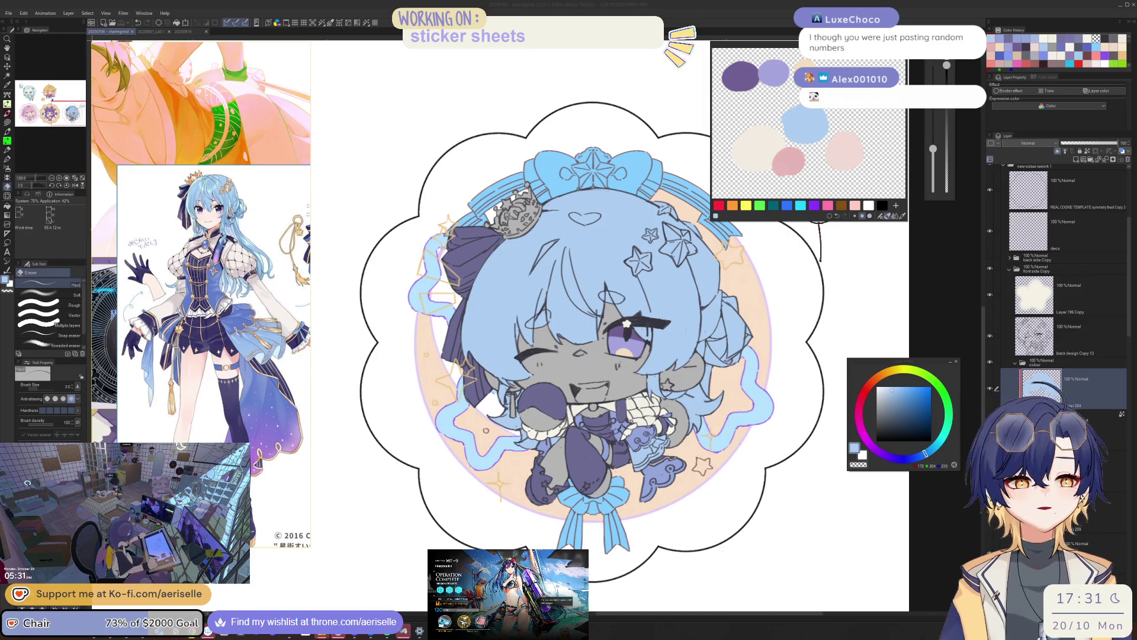
- Save the file and zoom out to see the blue-haired chibi beside the purple- and pink-haired stickers
{"action": "scroll", "coordinate": [646, 418], "scroll_direction": "up", "scroll_amount": 1}
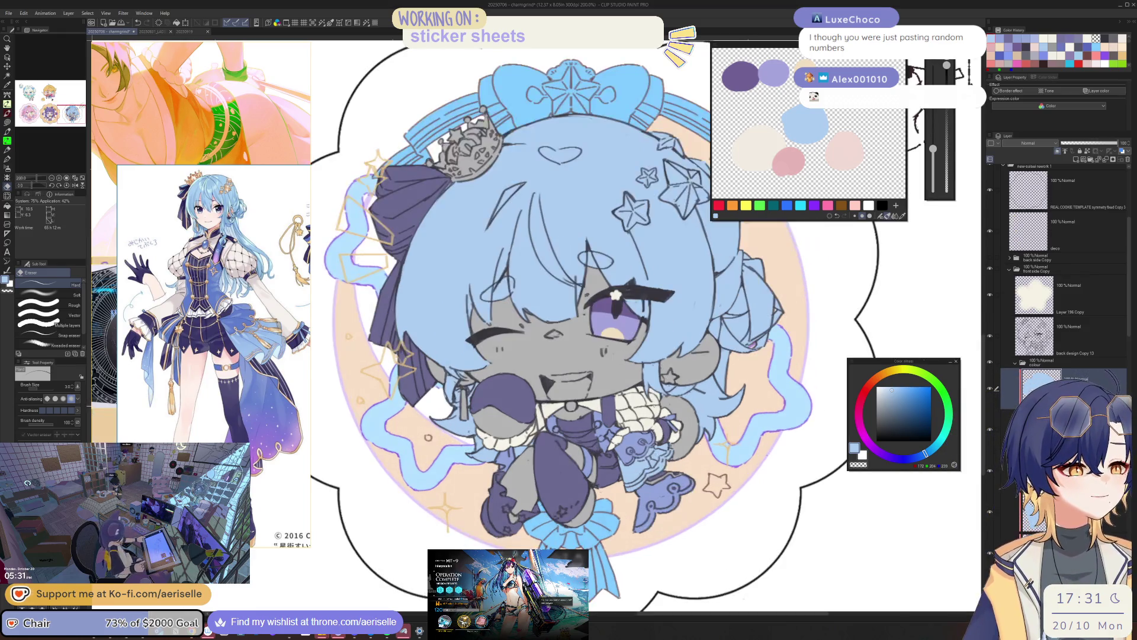
{"action": "key", "text": "ctrl+s"}
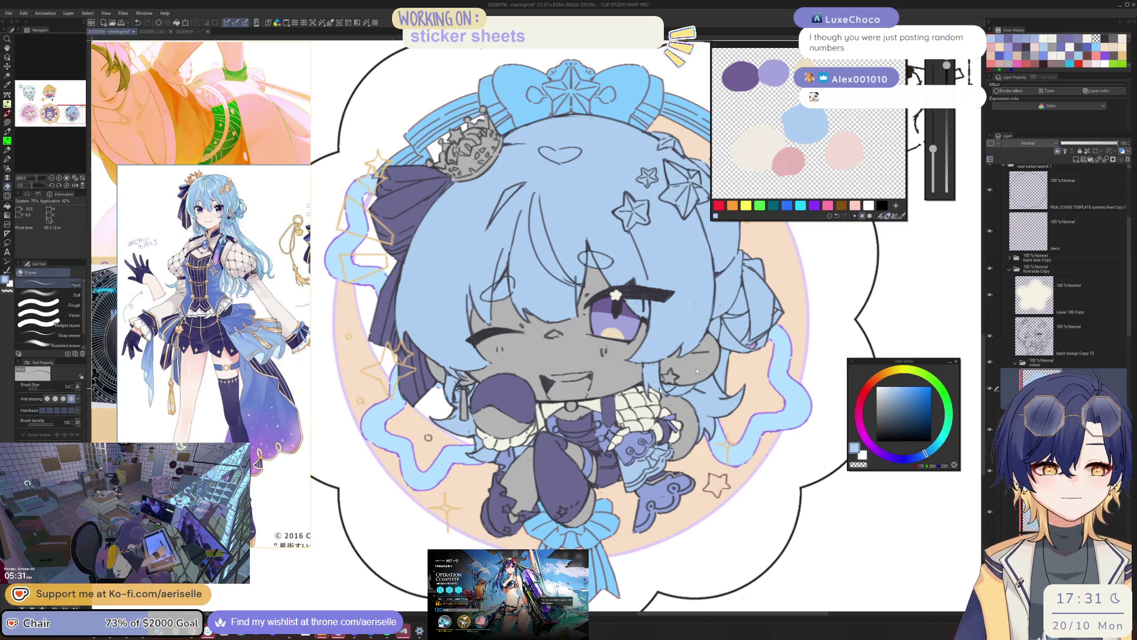
{"action": "left_click_drag", "start_coordinate": [735, 377], "coordinate": [735, 401]}
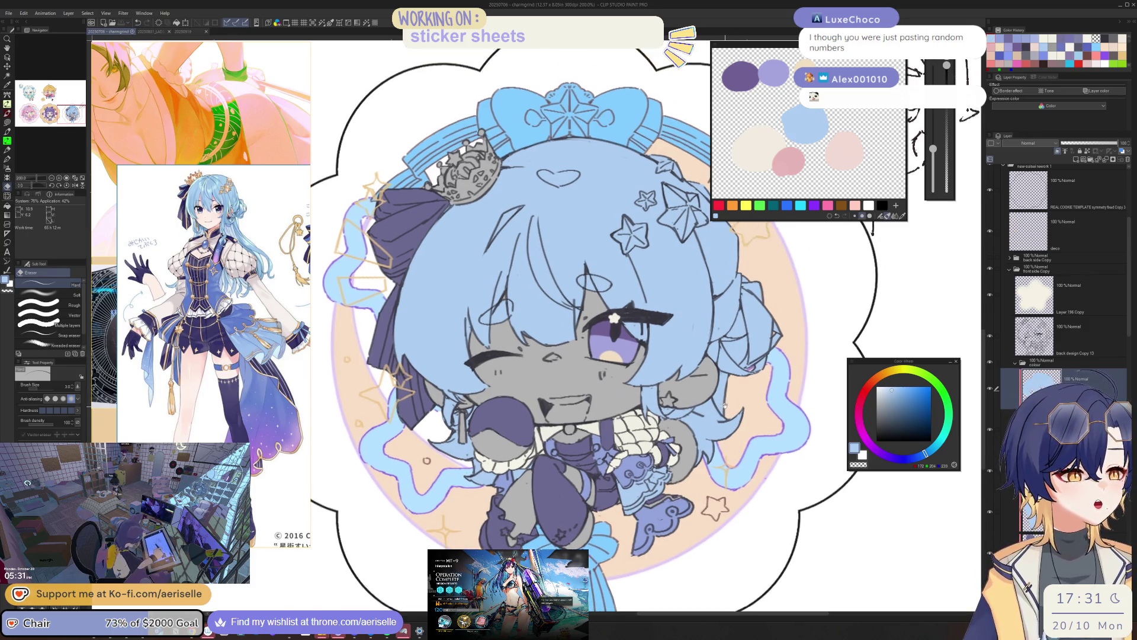
{"action": "scroll", "coordinate": [736, 402], "scroll_direction": "down", "scroll_amount": 2}
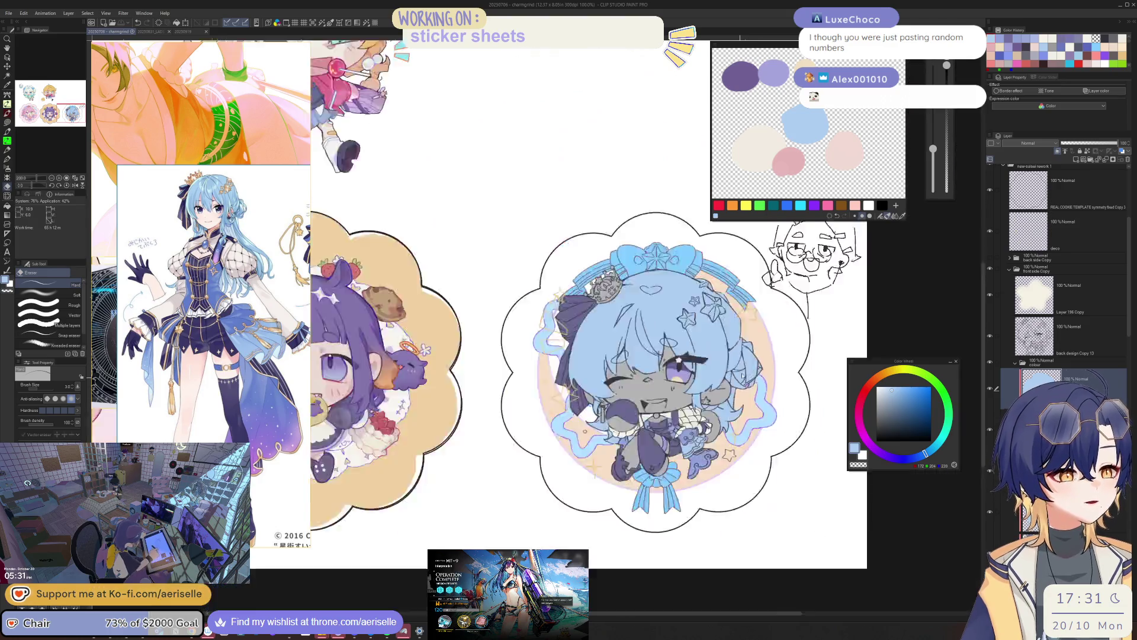
{"action": "scroll", "coordinate": [736, 402], "scroll_direction": "down", "scroll_amount": 2}
{"action": "scroll", "coordinate": [568, 296], "scroll_direction": "down", "scroll_amount": 1}
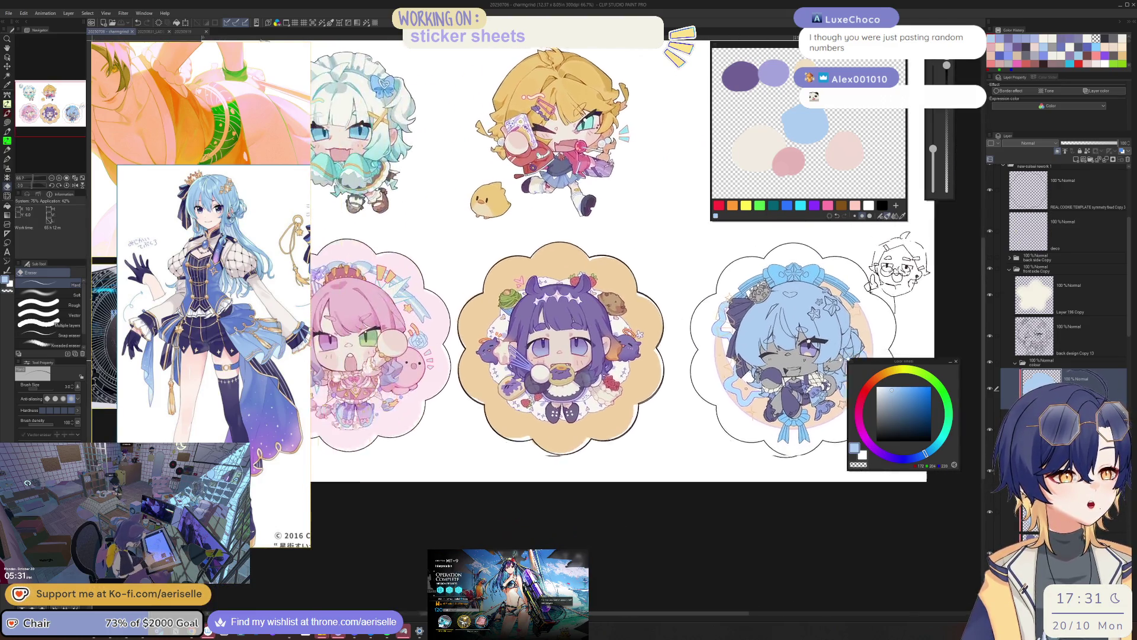
{"action": "scroll", "coordinate": [568, 297], "scroll_direction": "up", "scroll_amount": 1}
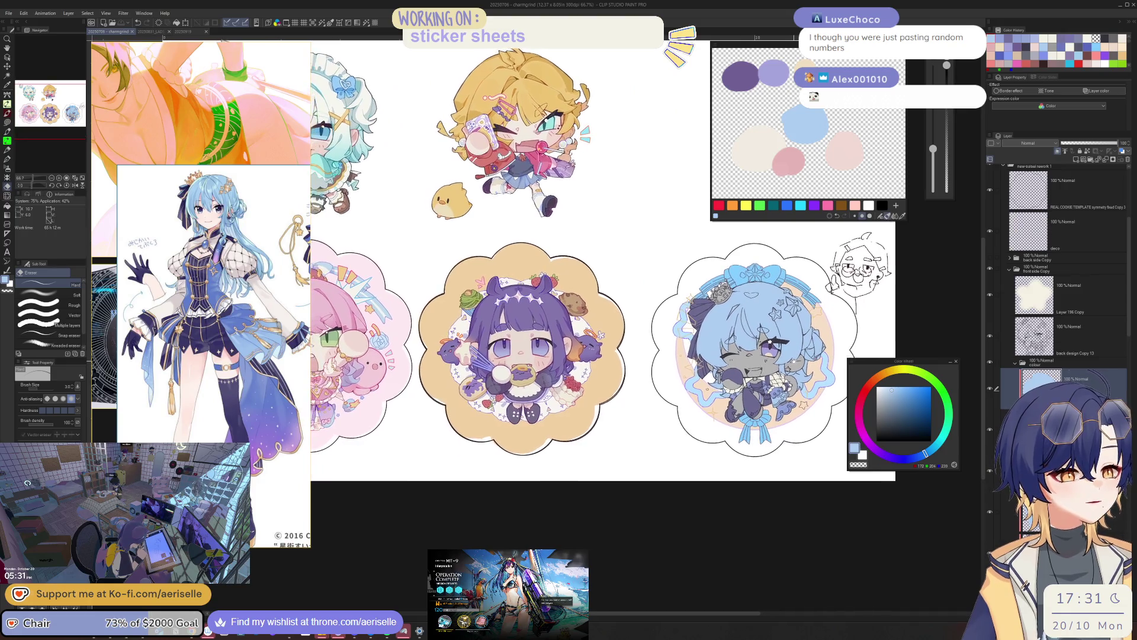
- Make the skin-colour layer visible so the chibi's face shows pale cream instead of grey
{"action": "scroll", "coordinate": [746, 349], "scroll_direction": "up", "scroll_amount": 1}
{"action": "scroll", "coordinate": [746, 349], "scroll_direction": "up", "scroll_amount": 1}
{"action": "scroll", "coordinate": [747, 349], "scroll_direction": "up", "scroll_amount": 1}
{"action": "left_click_drag", "start_coordinate": [592, 355], "coordinate": [638, 283]}
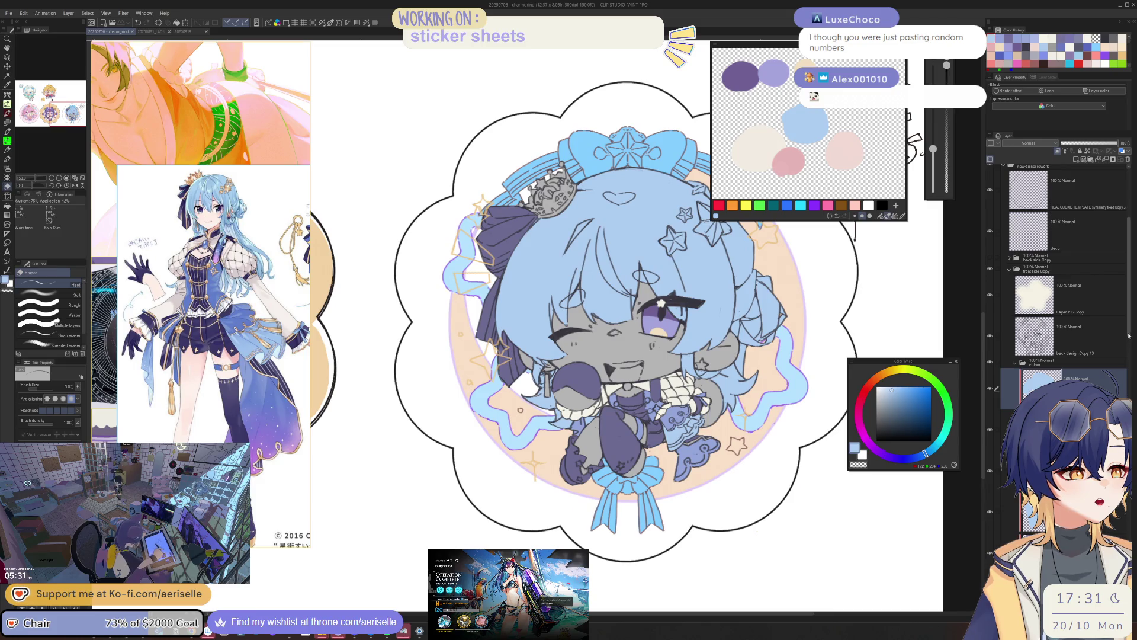
{"action": "scroll", "coordinate": [1066, 296], "scroll_direction": "down", "scroll_amount": 5}
{"action": "left_click", "coordinate": [989, 447]}
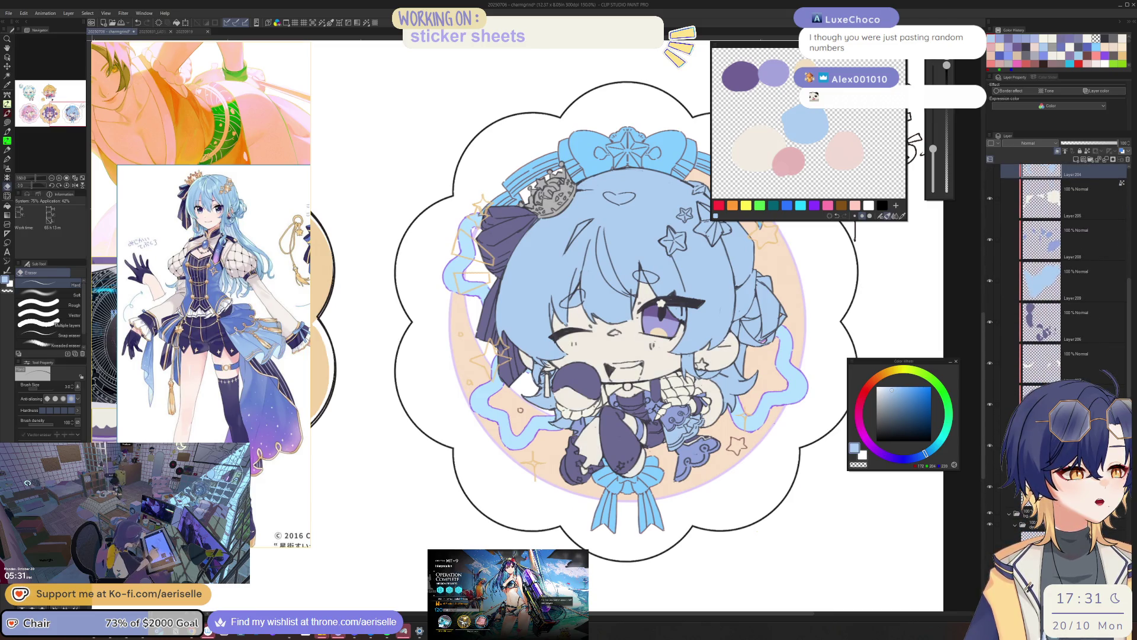
{"action": "left_click_drag", "start_coordinate": [858, 345], "coordinate": [1079, 308]}
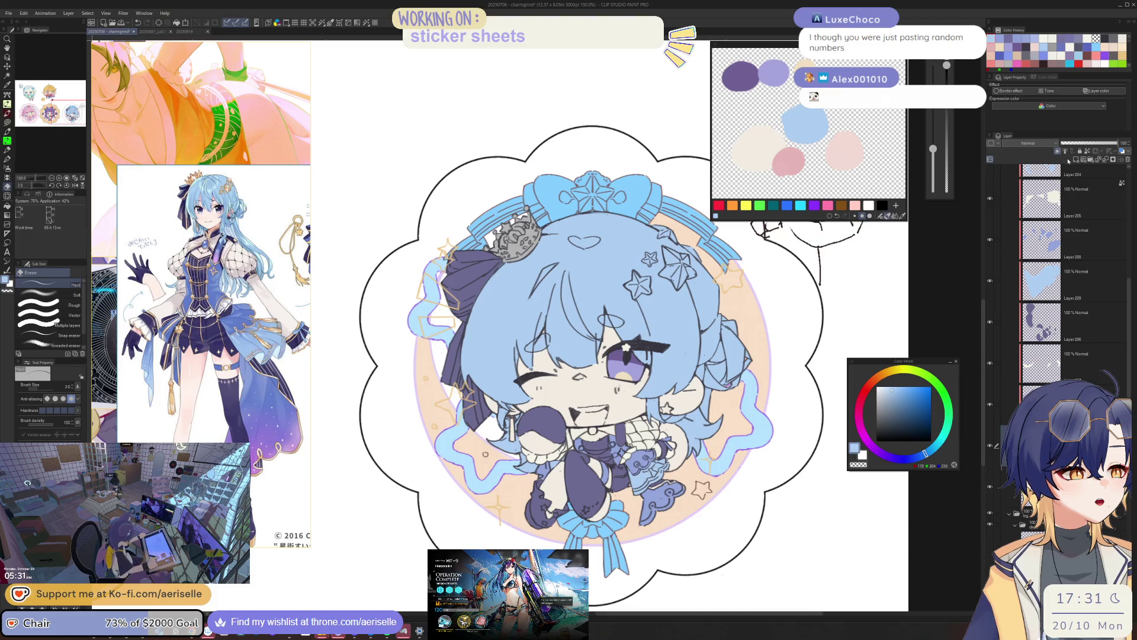
- With the pen and the view tilted, paint soft pink blush on the cheek under the open eye
{"action": "key", "text": "p"}
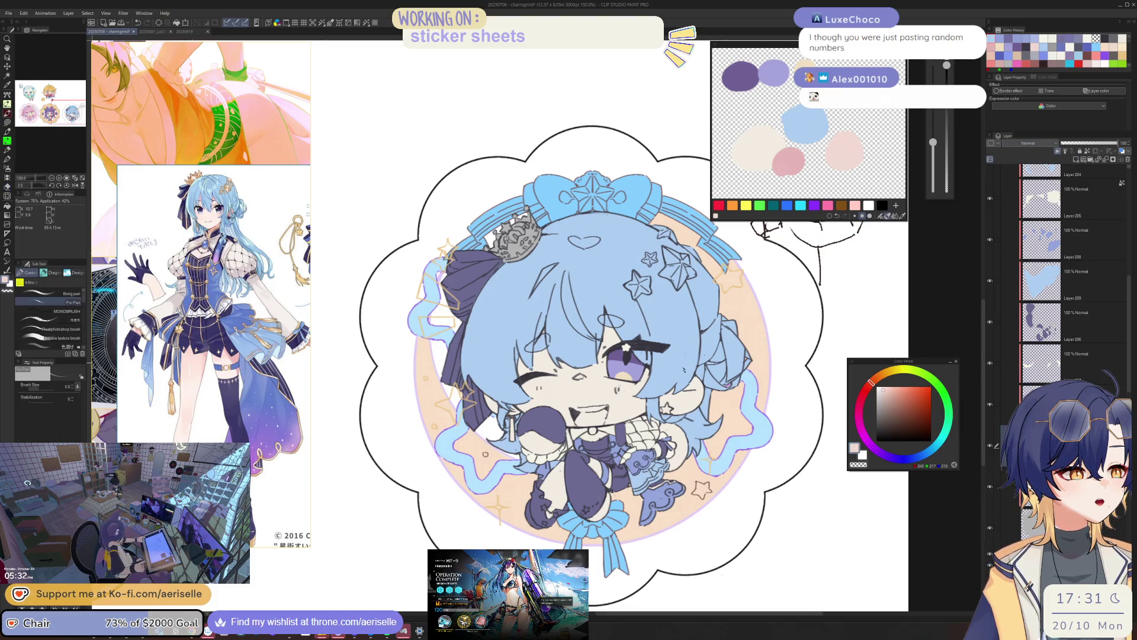
{"action": "scroll", "coordinate": [691, 378], "scroll_direction": "up", "scroll_amount": 1}
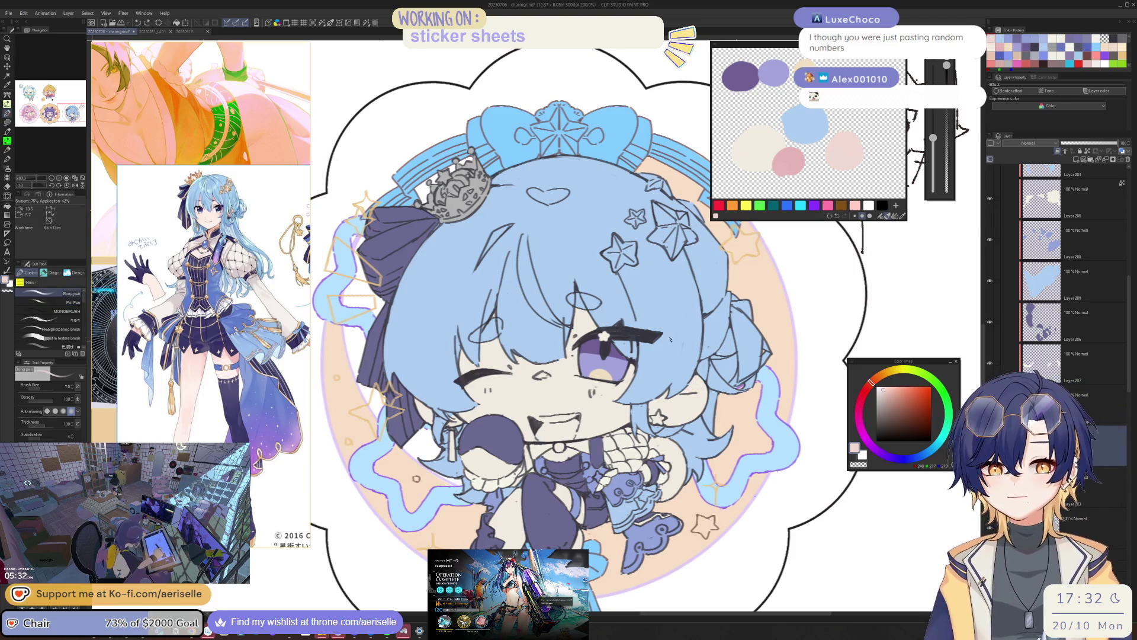
{"action": "left_click_drag", "start_coordinate": [666, 339], "coordinate": [681, 374]}
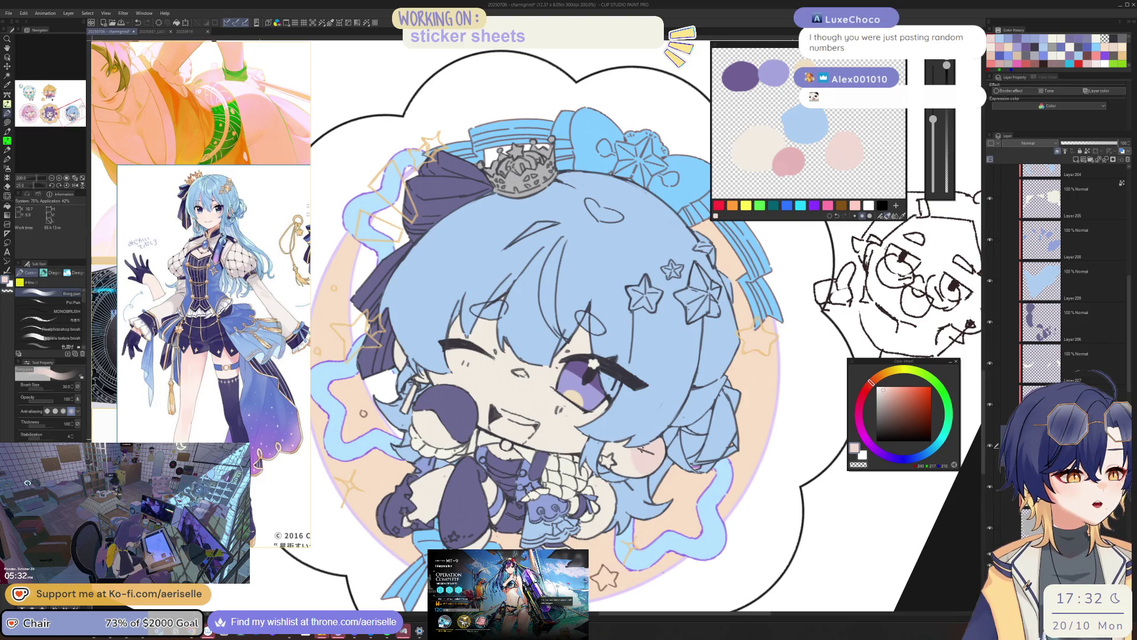
{"action": "key", "text": "h"}
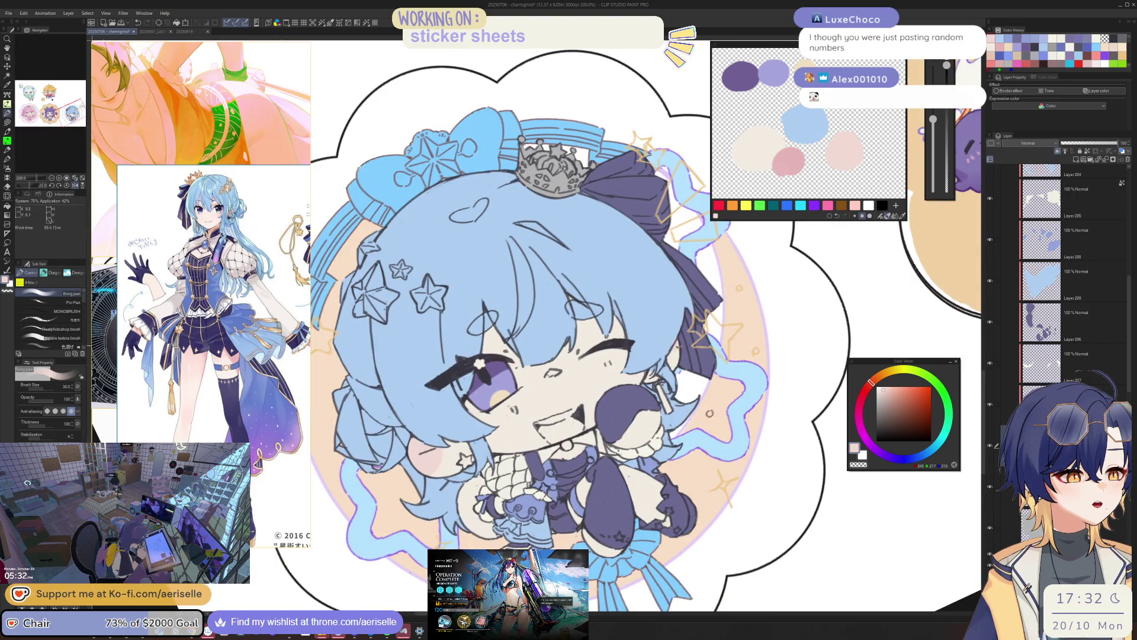
{"action": "key", "text": "h"}
{"action": "key", "text": "-"}
{"action": "left_click_drag", "start_coordinate": [637, 384], "coordinate": [610, 412]}
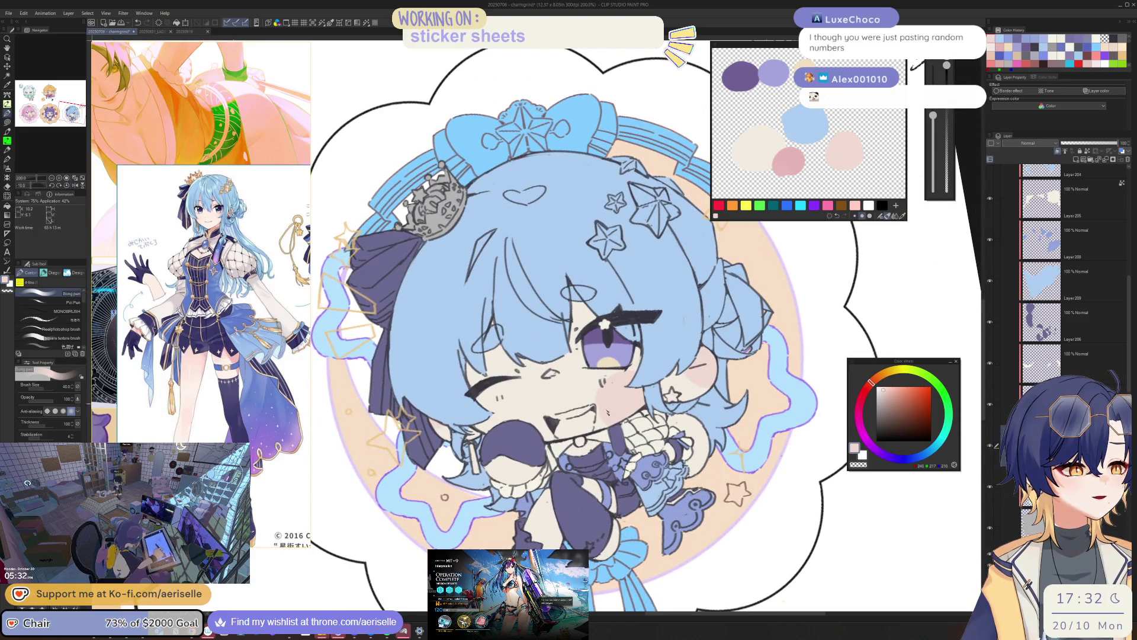
- Deepen the blush under the open eye and add pink blush under the closed eye
{"action": "key", "text": "h"}
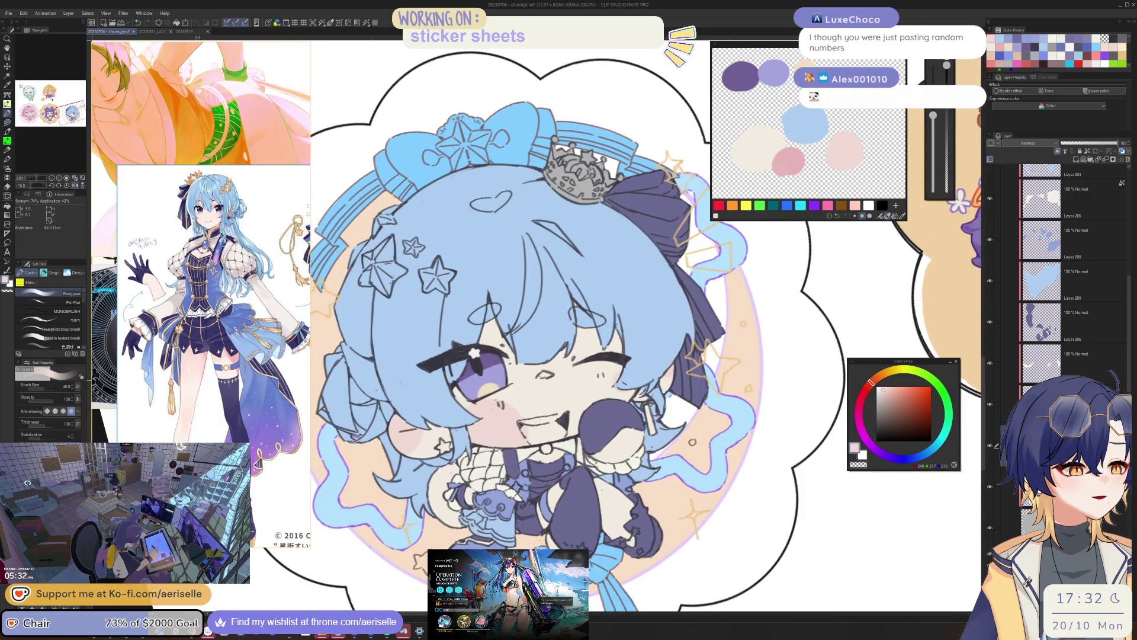
{"action": "key", "text": "h"}
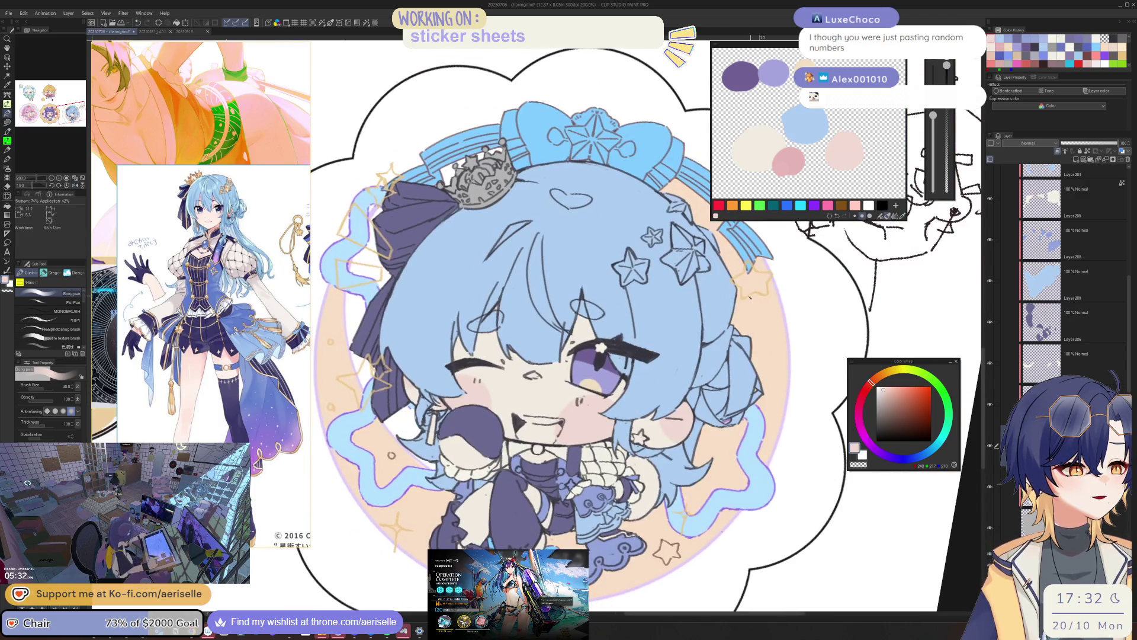
{"action": "key", "text": "-"}
{"action": "mouse_move", "coordinate": [627, 387]}
{"action": "left_mouse_down"}
{"action": "mouse_move", "coordinate": [578, 432]}
{"action": "mouse_move", "coordinate": [601, 415]}
{"action": "mouse_move", "coordinate": [592, 411]}
{"action": "left_mouse_up"}
{"action": "left_click_drag", "start_coordinate": [474, 411], "coordinate": [490, 410]}
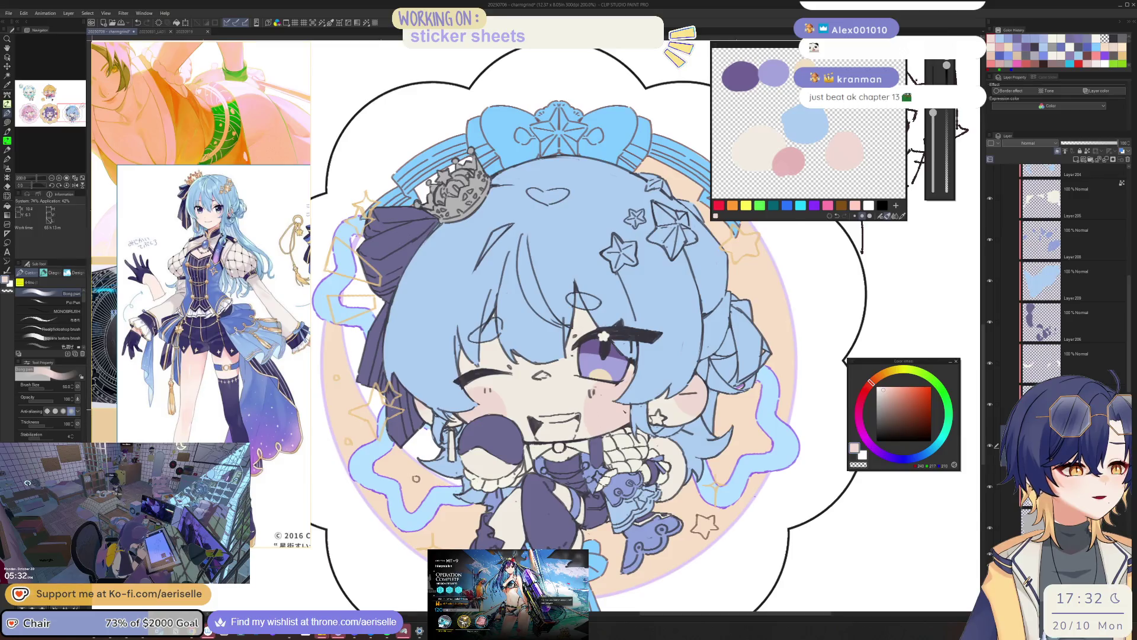
{"action": "key", "text": "h"}
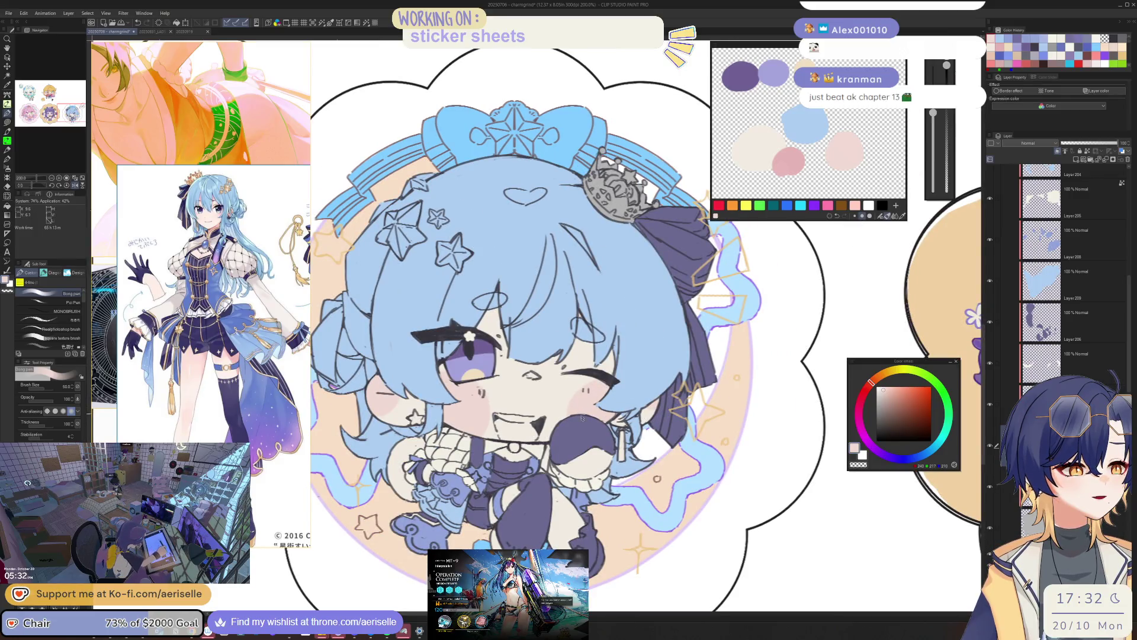
{"action": "key", "text": "h"}
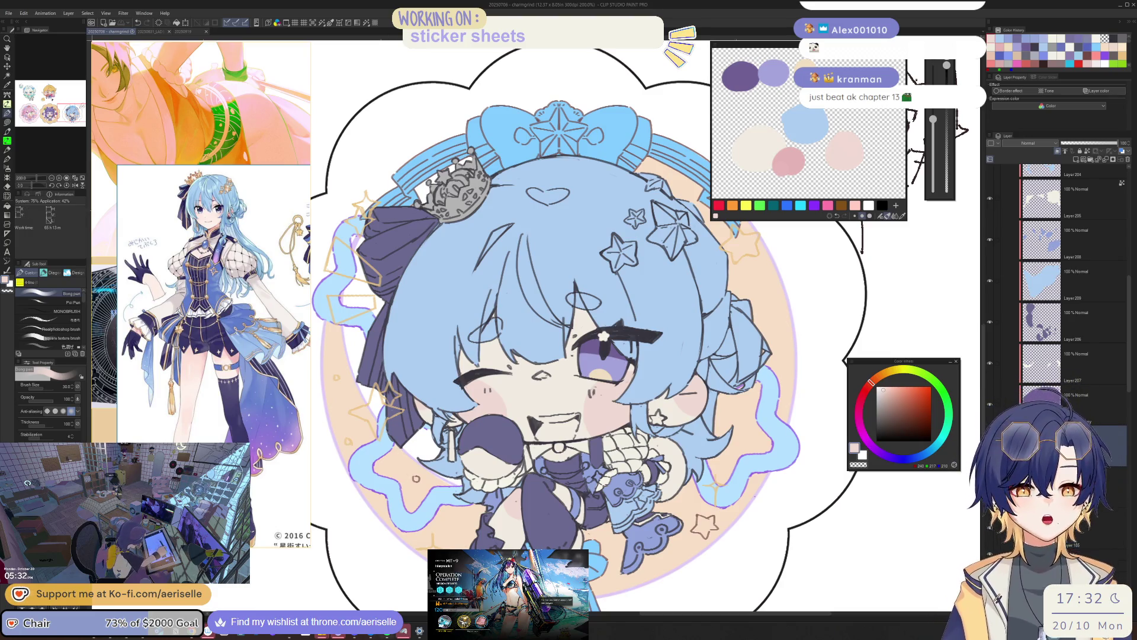
- In Arknights, clear the operation results and return from the stage map to the event screen
{"action": "left_click", "coordinate": [386, 580]}
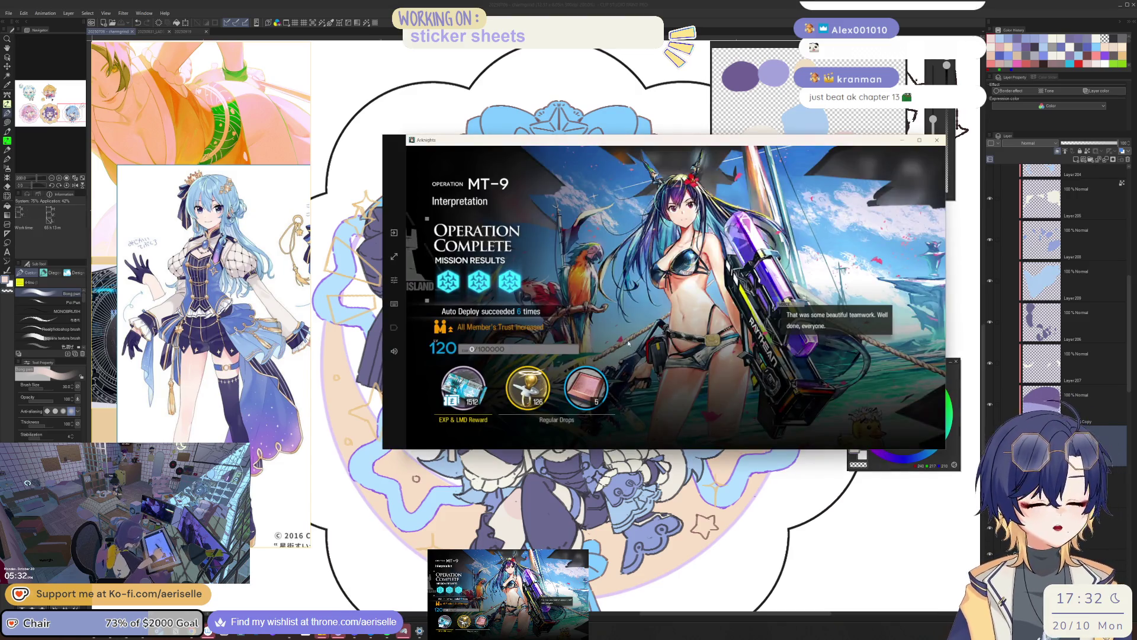
{"action": "left_click", "coordinate": [613, 358]}
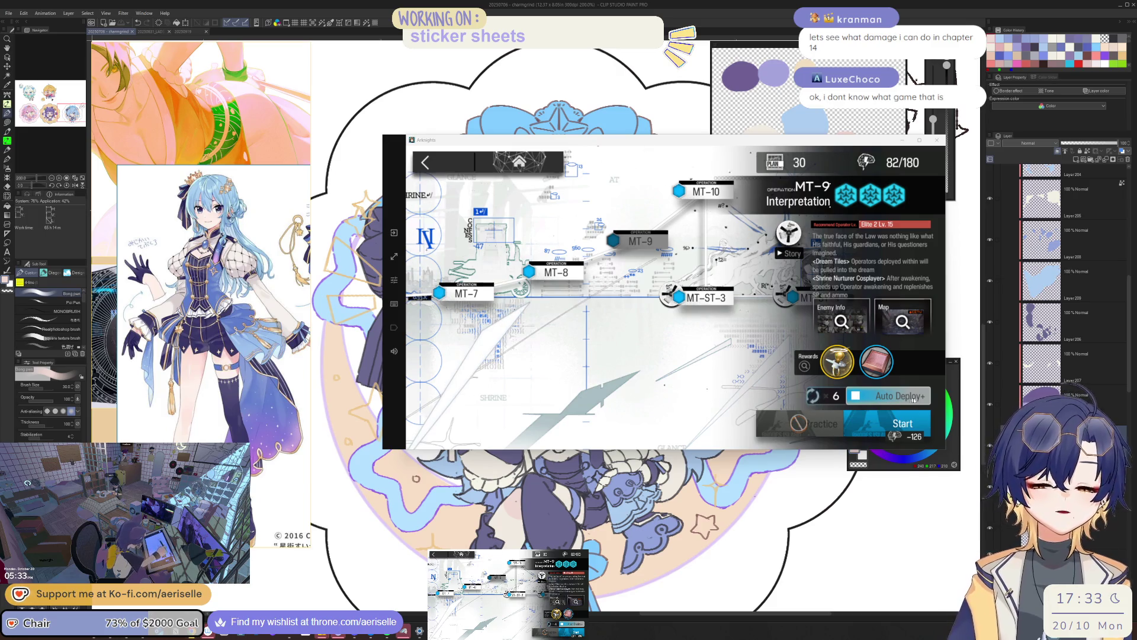
{"action": "left_click", "coordinate": [835, 395]}
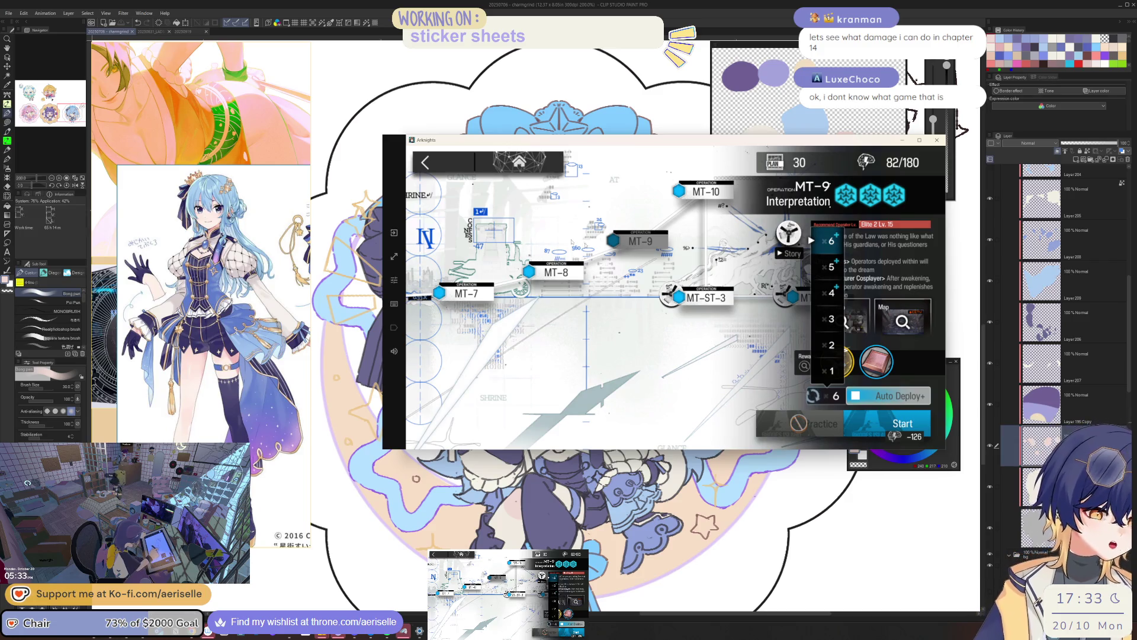
{"action": "left_click", "coordinate": [464, 164]}
{"action": "left_click", "coordinate": [459, 167]}
{"action": "left_click", "coordinate": [453, 170]}
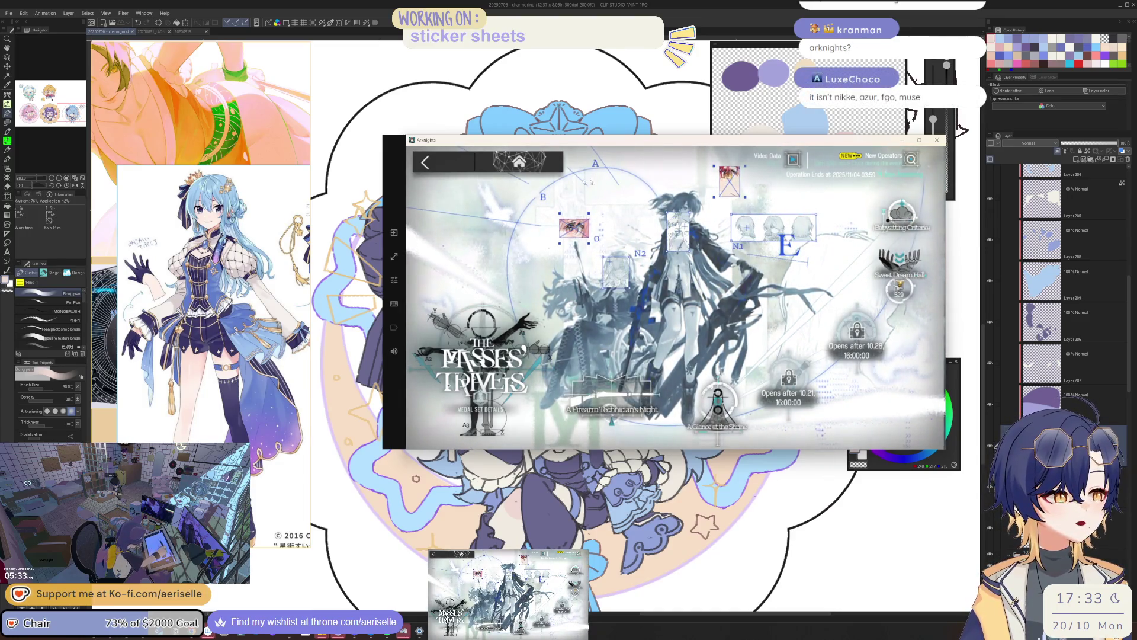
{"action": "left_click", "coordinate": [839, 427]}
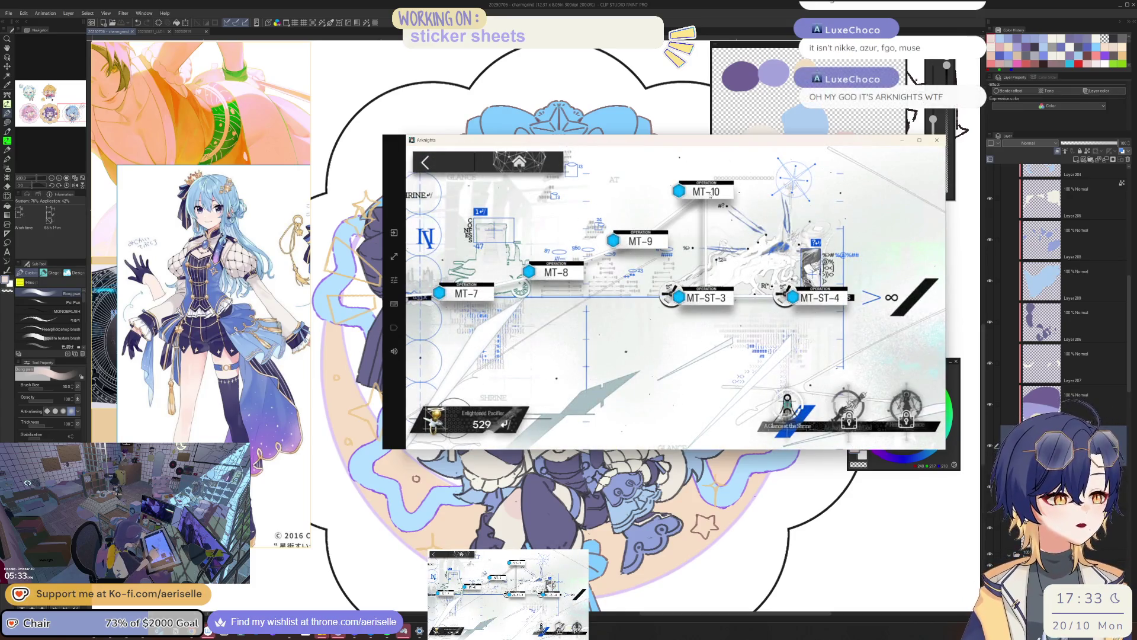
- Check MT-10's reward drops, then switch to stage MT-9 and review its rewards
{"action": "left_click", "coordinate": [681, 191]}
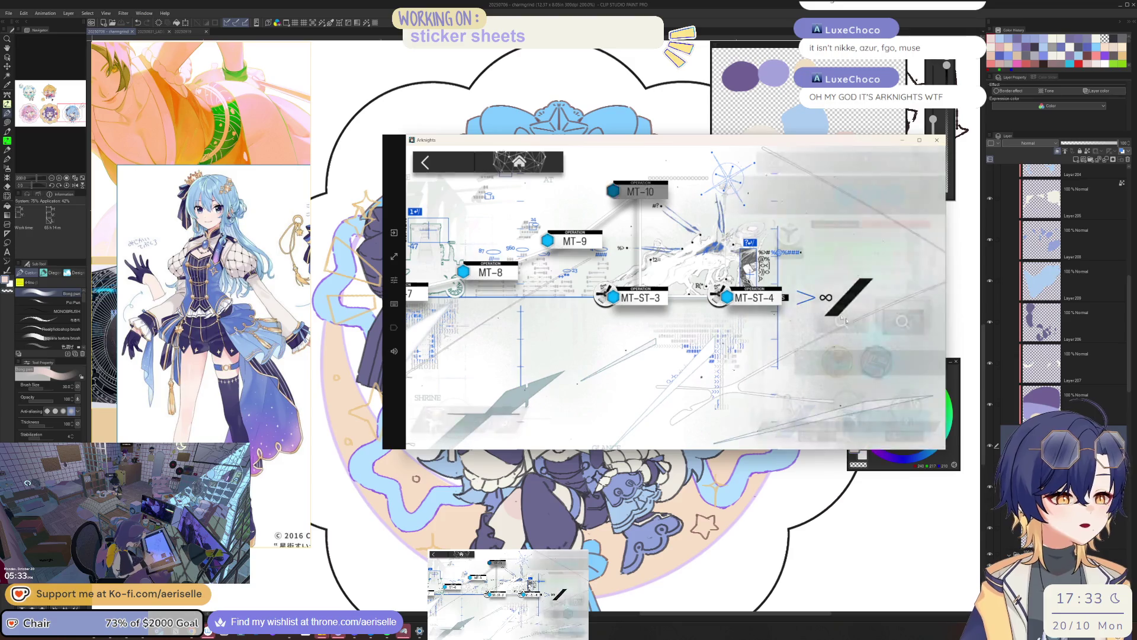
{"action": "left_click", "coordinate": [854, 342]}
{"action": "left_click", "coordinate": [578, 278]}
{"action": "left_click", "coordinate": [597, 248]}
{"action": "left_click", "coordinate": [597, 248]}
{"action": "left_click", "coordinate": [597, 248]}
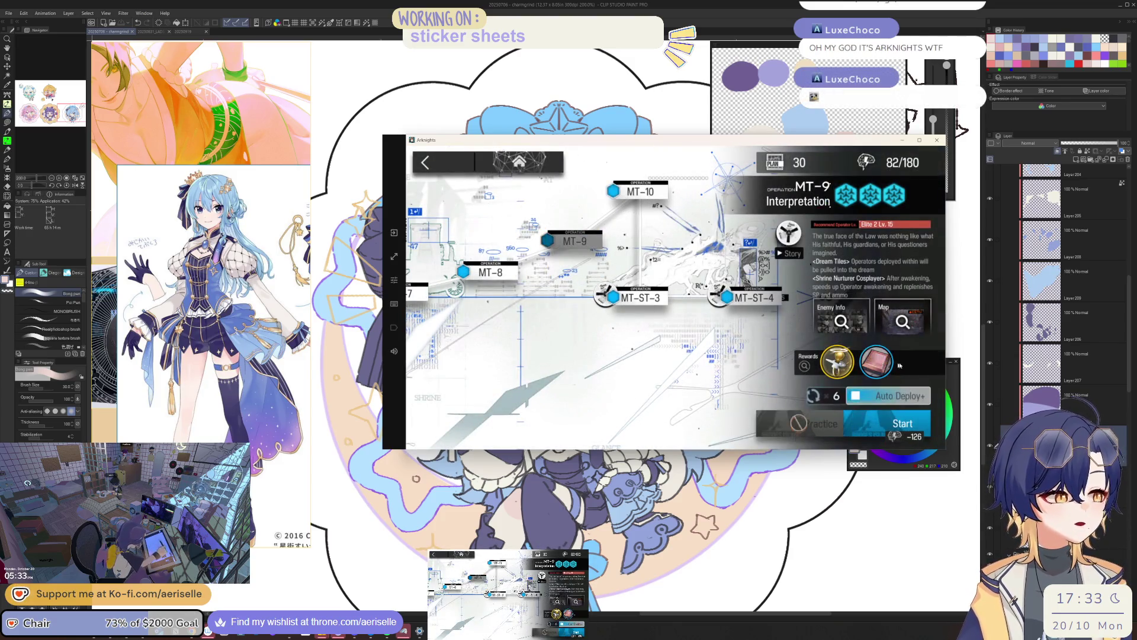
{"action": "left_click", "coordinate": [876, 367]}
{"action": "left_click", "coordinate": [587, 267]}
{"action": "left_click", "coordinate": [737, 377]}
{"action": "left_click", "coordinate": [737, 376]}
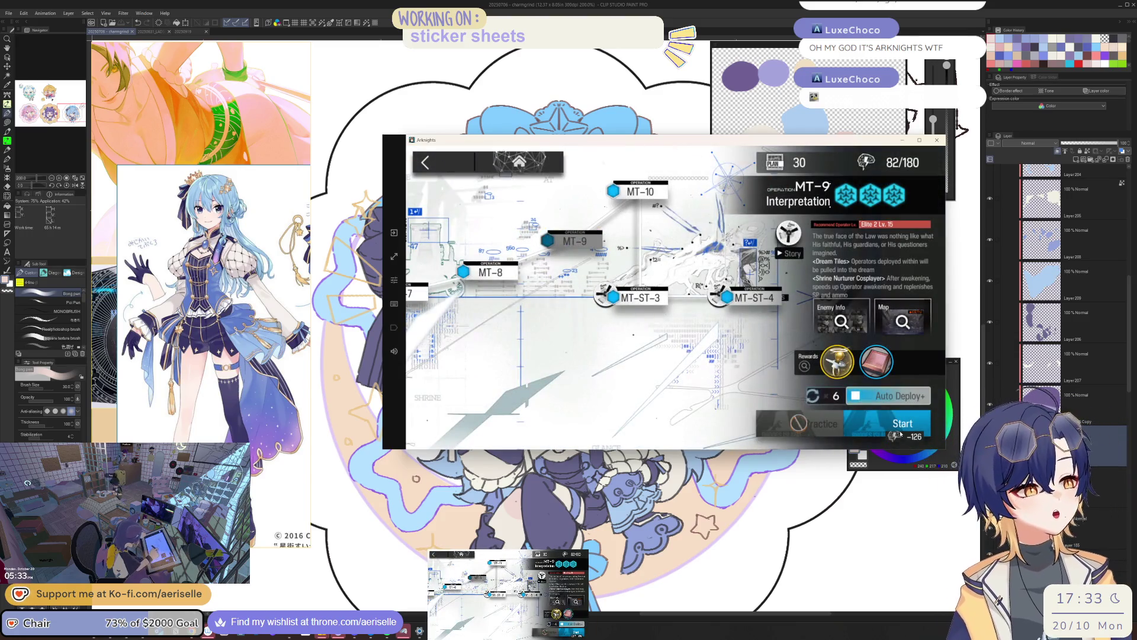
- Dismiss the sanity restore prompt, launch MT-9 with the current squad, and return to the canvas
{"action": "left_click", "coordinate": [889, 423]}
{"action": "left_click", "coordinate": [735, 389]}
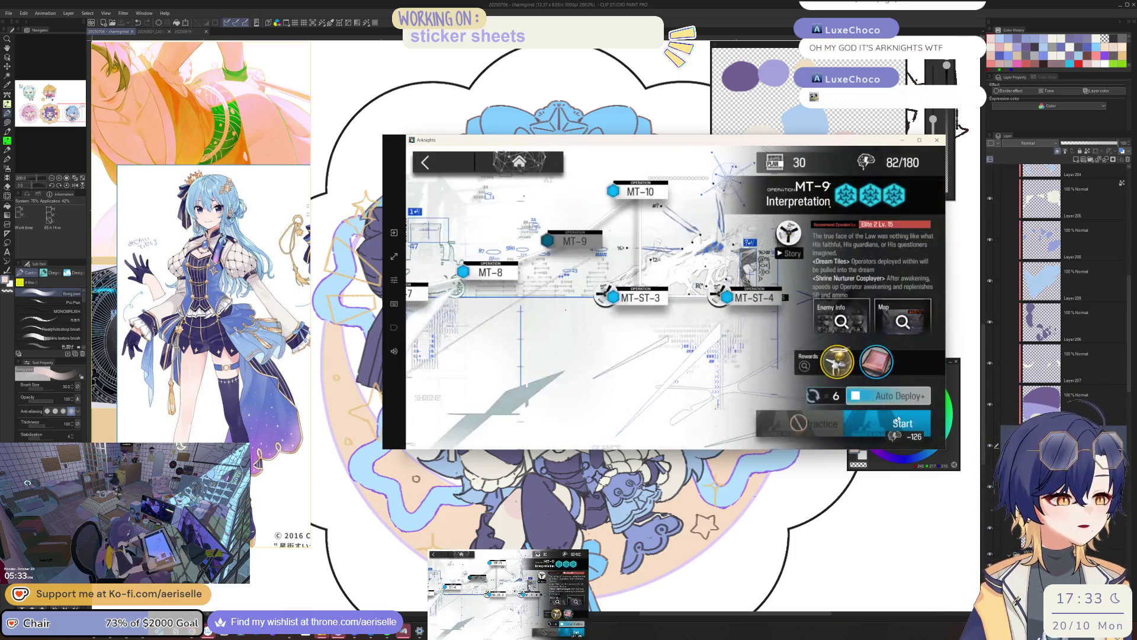
{"action": "left_click", "coordinate": [882, 426]}
{"action": "left_click", "coordinate": [725, 391]}
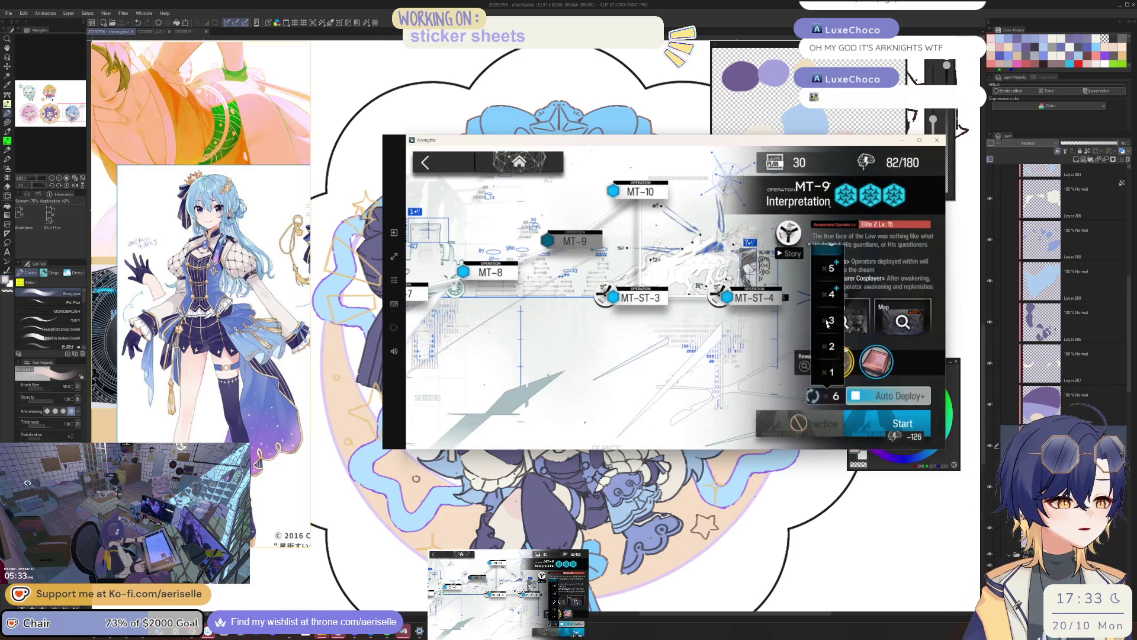
{"action": "left_click", "coordinate": [887, 434]}
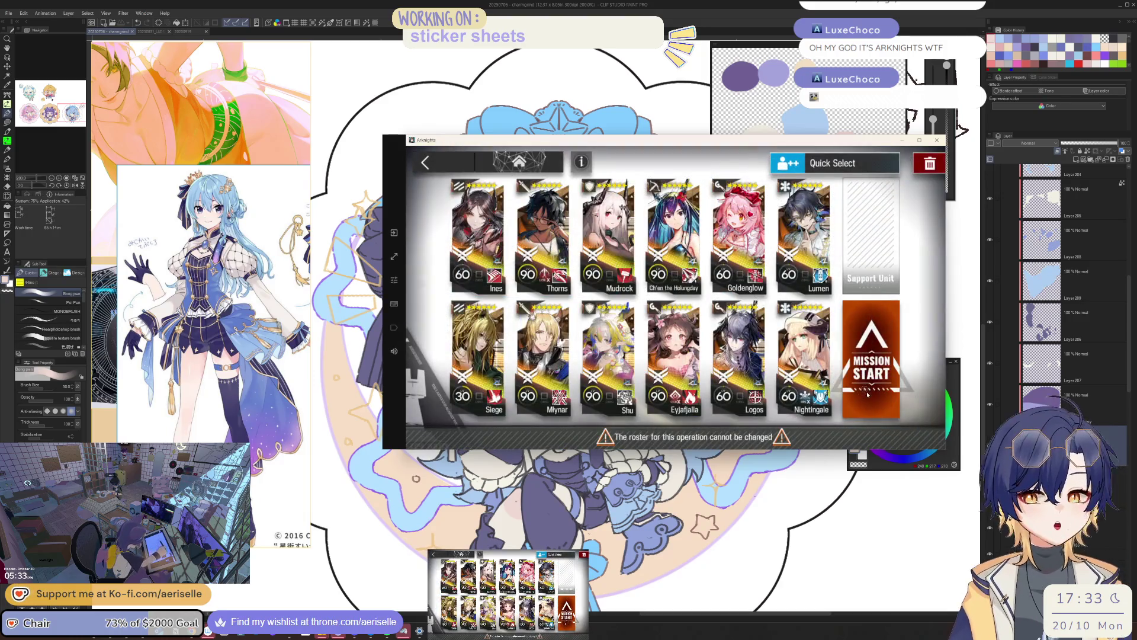
{"action": "left_click", "coordinate": [867, 395]}
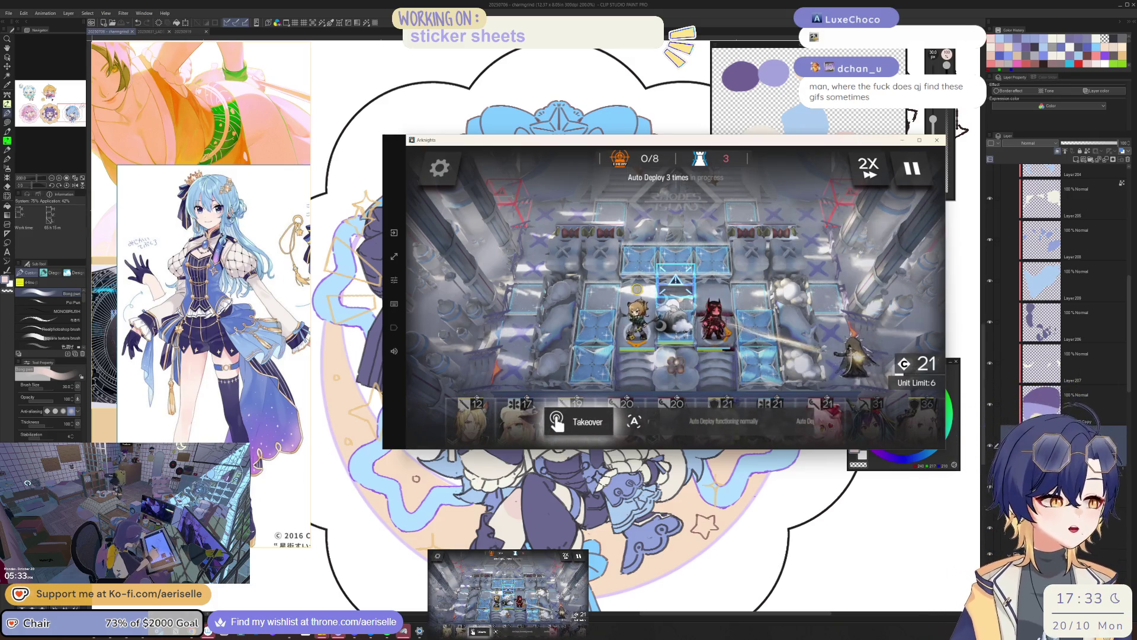
{"action": "key", "text": "alt+Tab"}
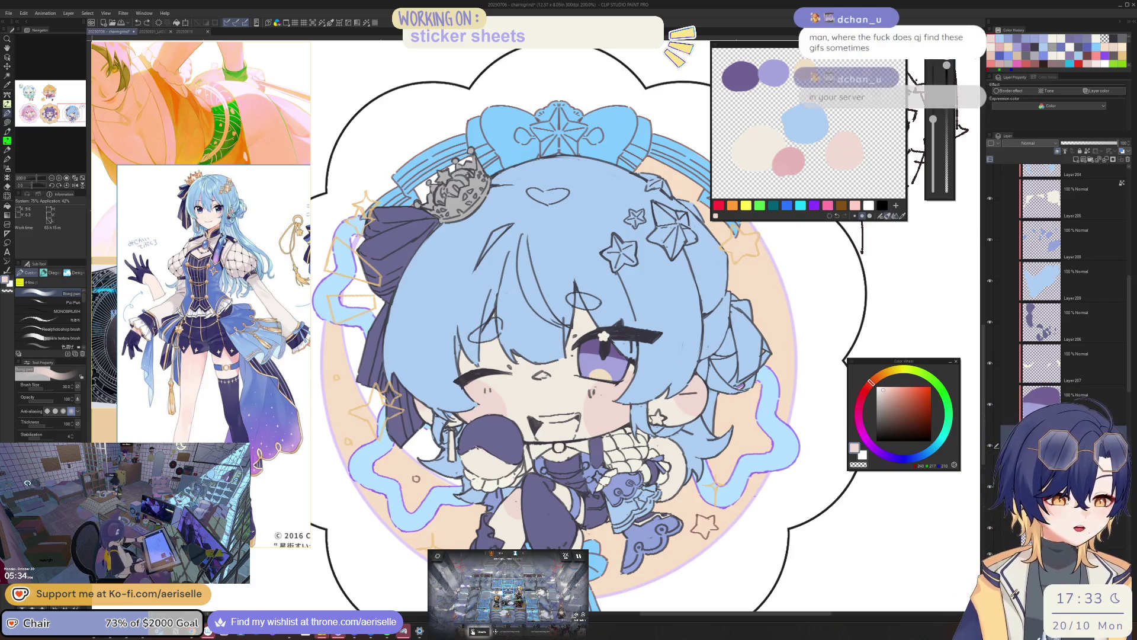
- Darken part of the microphone and enlarge the brush size to 400
{"action": "key", "text": "asciicircum"}
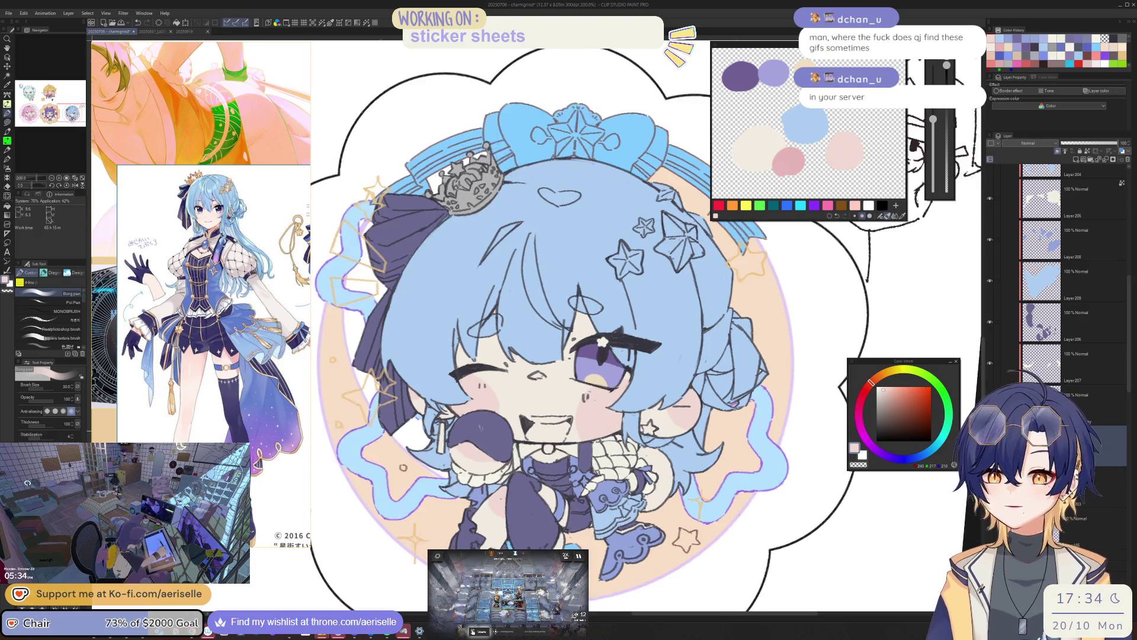
{"action": "left_click_drag", "start_coordinate": [444, 442], "coordinate": [470, 426]}
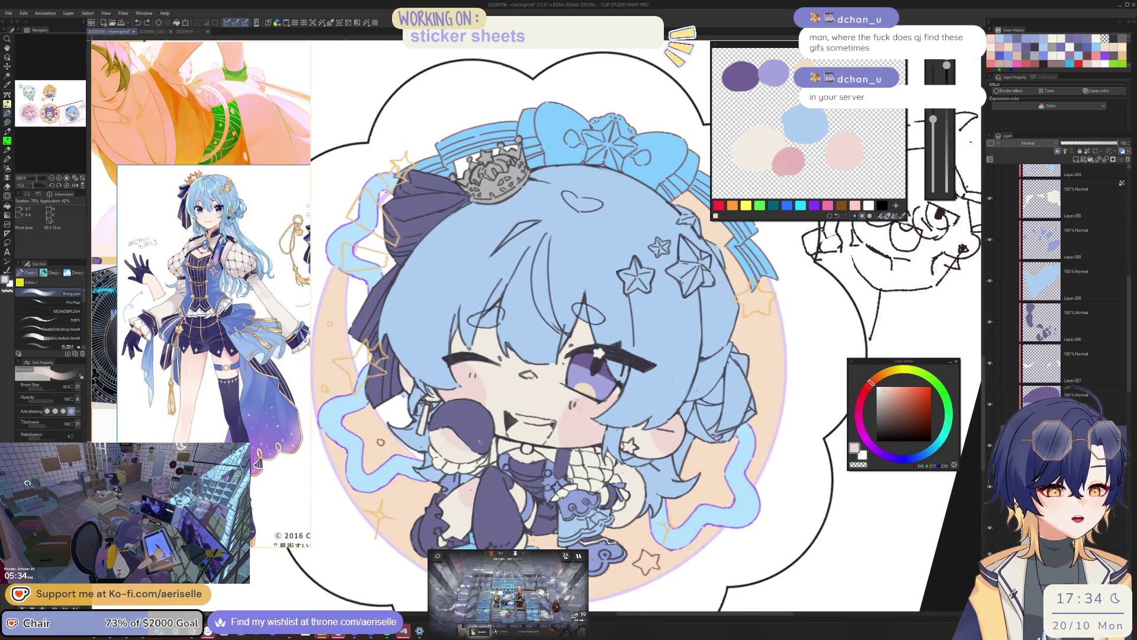
{"action": "key", "text": "minus"}
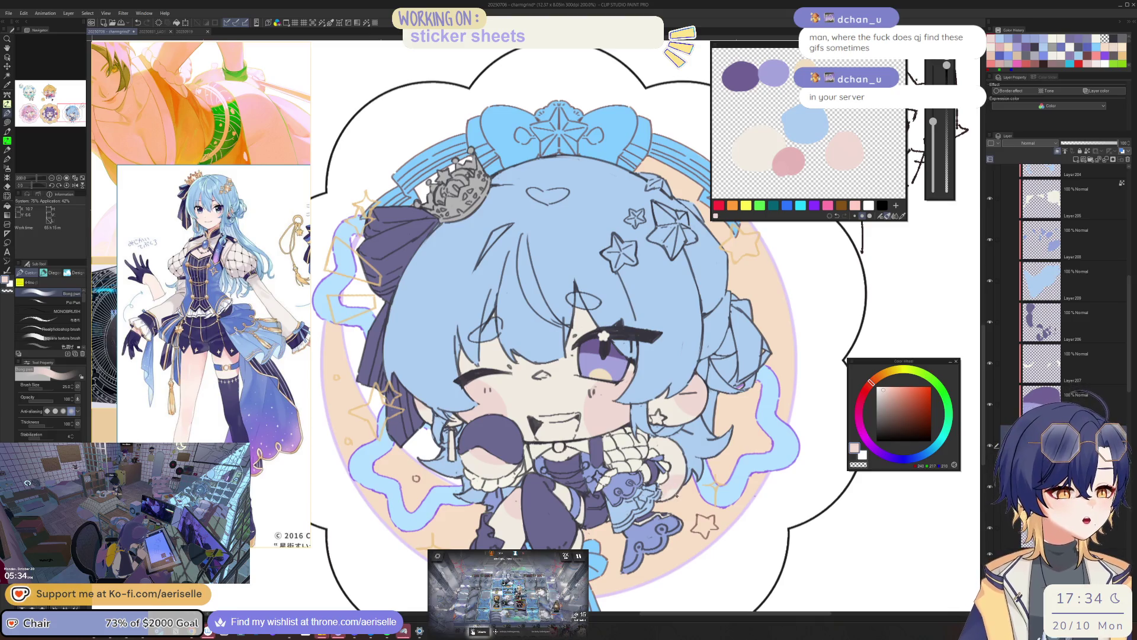
{"action": "key", "text": "bracketright"}
{"action": "key", "text": "h"}
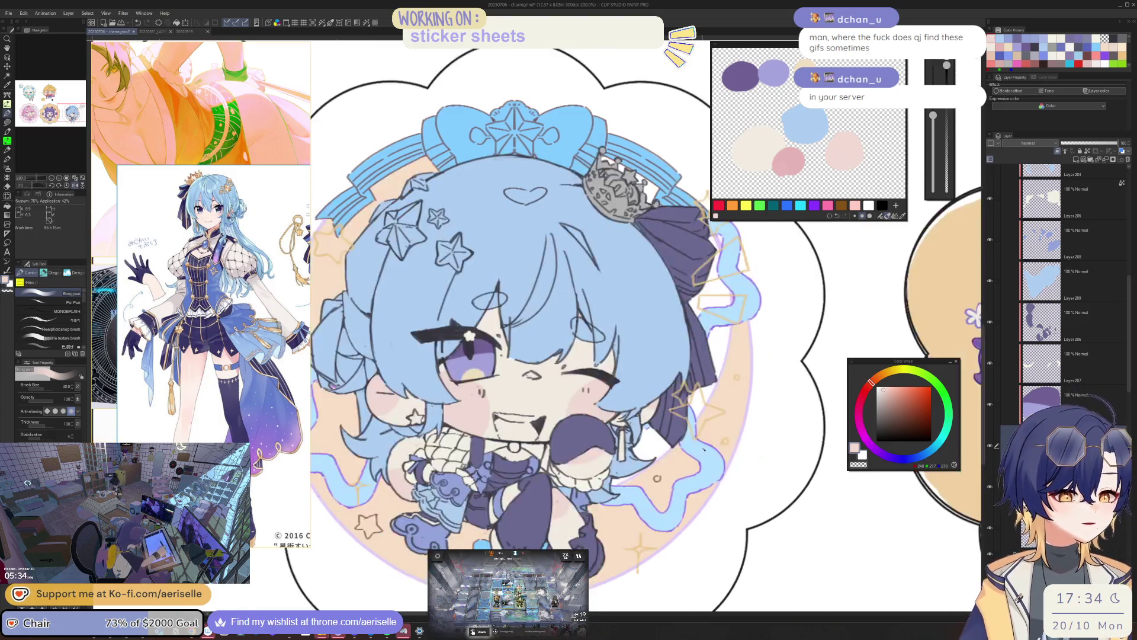
{"action": "key", "text": "ctrl+minus"}
{"action": "key", "text": "h"}
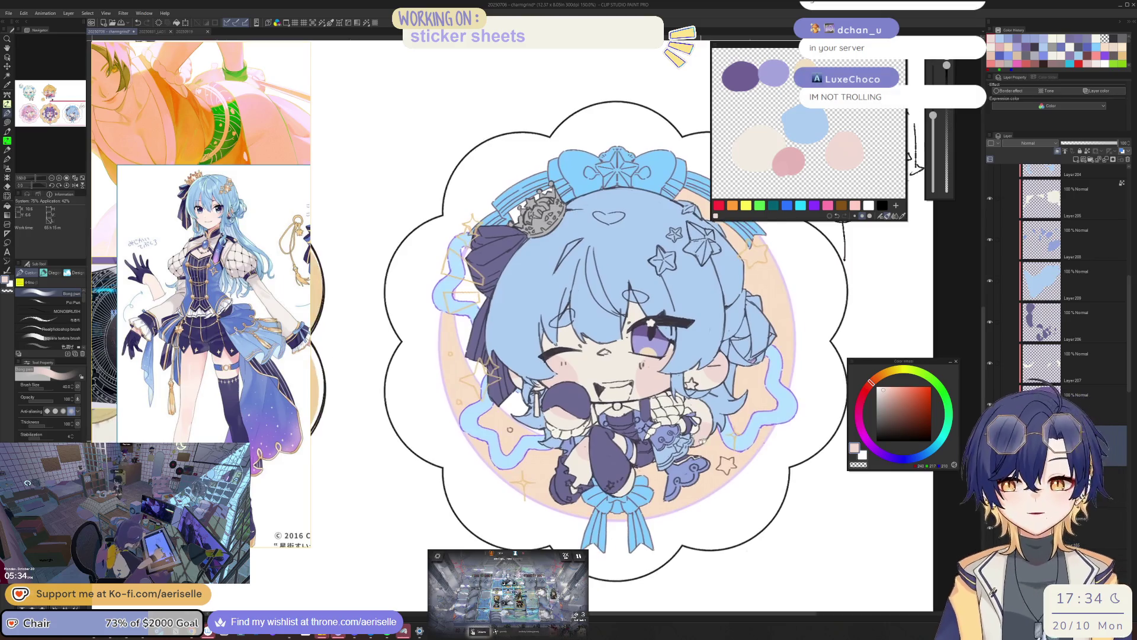
{"action": "left_click_drag", "start_coordinate": [679, 446], "coordinate": [721, 434]}
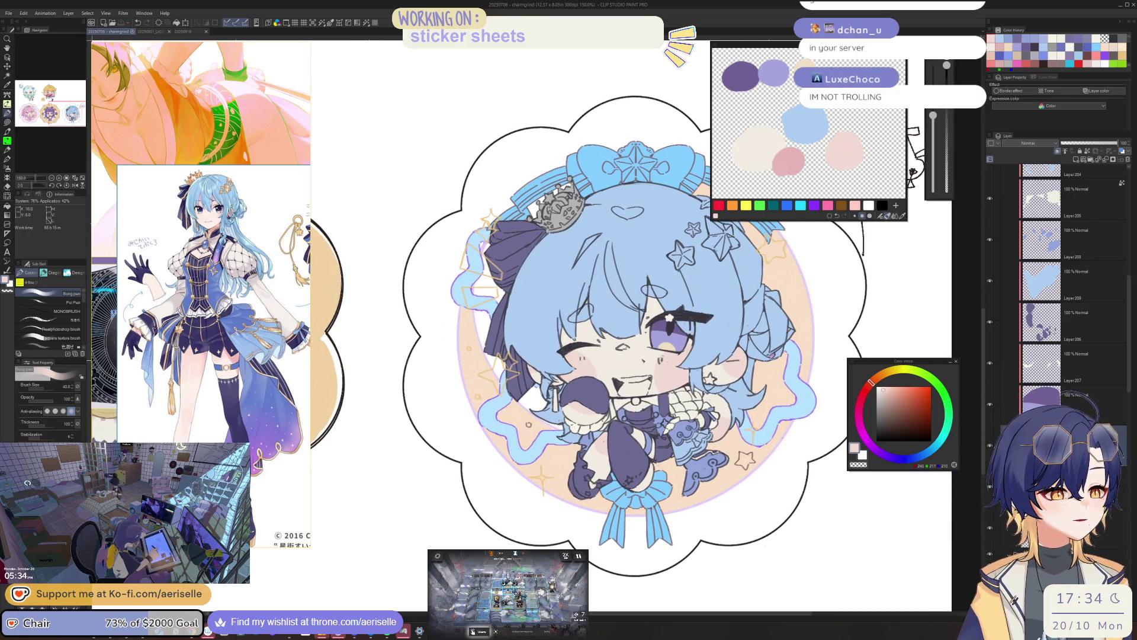
- Zoom in on the face and lasso-fill the inside of the mouth with pink
{"action": "key", "text": "ctrl+plus"}
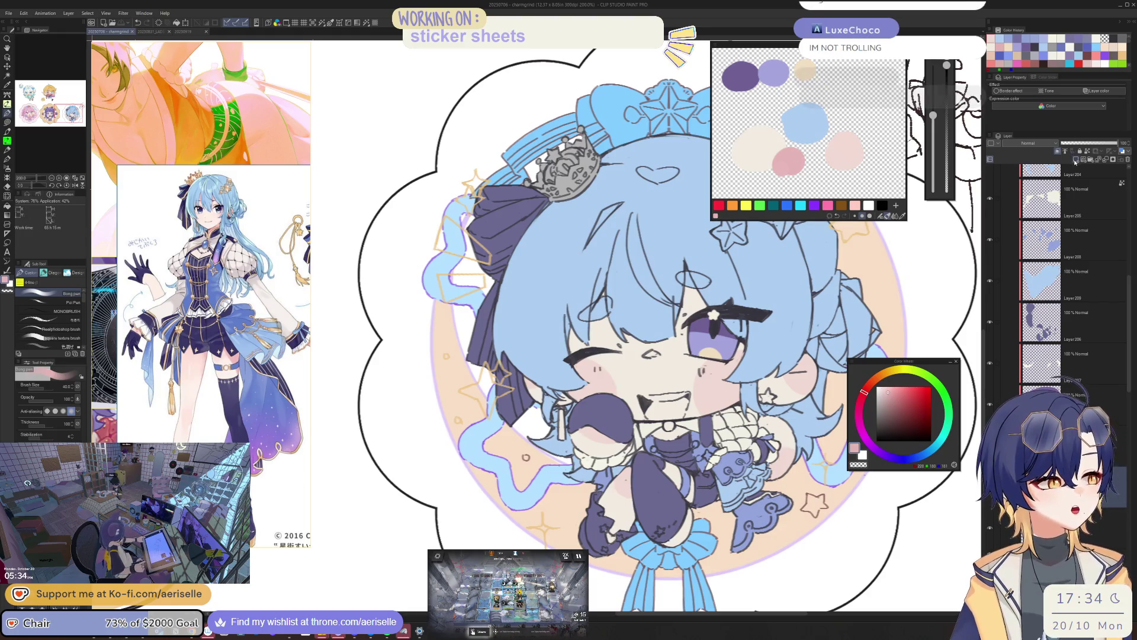
{"action": "left_click_drag", "start_coordinate": [568, 332], "coordinate": [480, 284]}
{"action": "scroll", "coordinate": [560, 361], "scroll_direction": "up", "scroll_amount": 2}
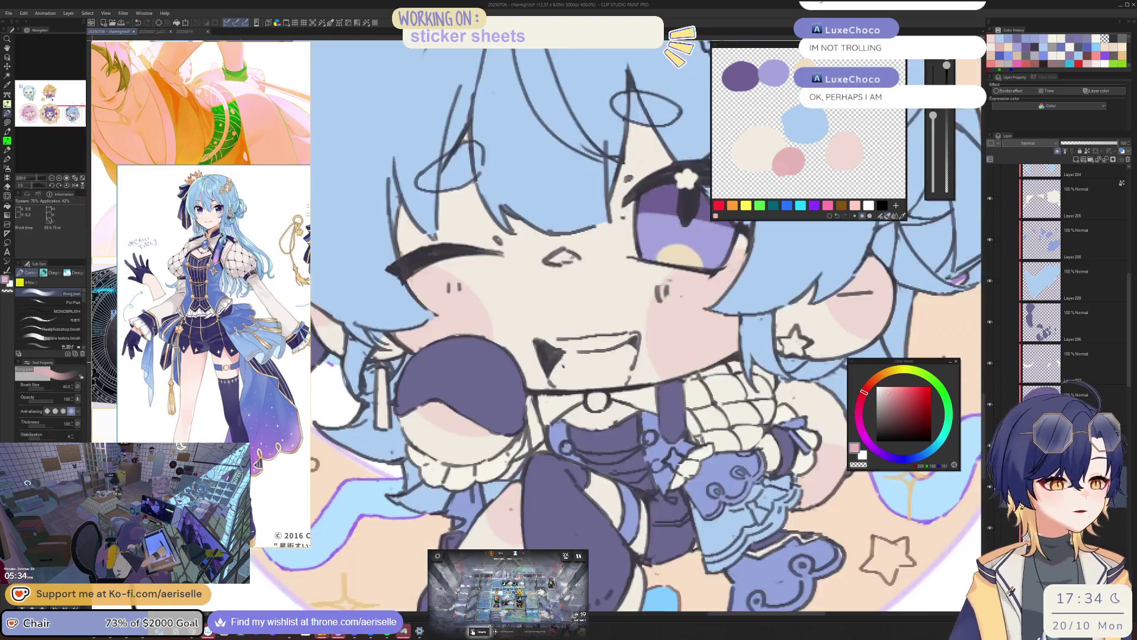
{"action": "key", "text": "u"}
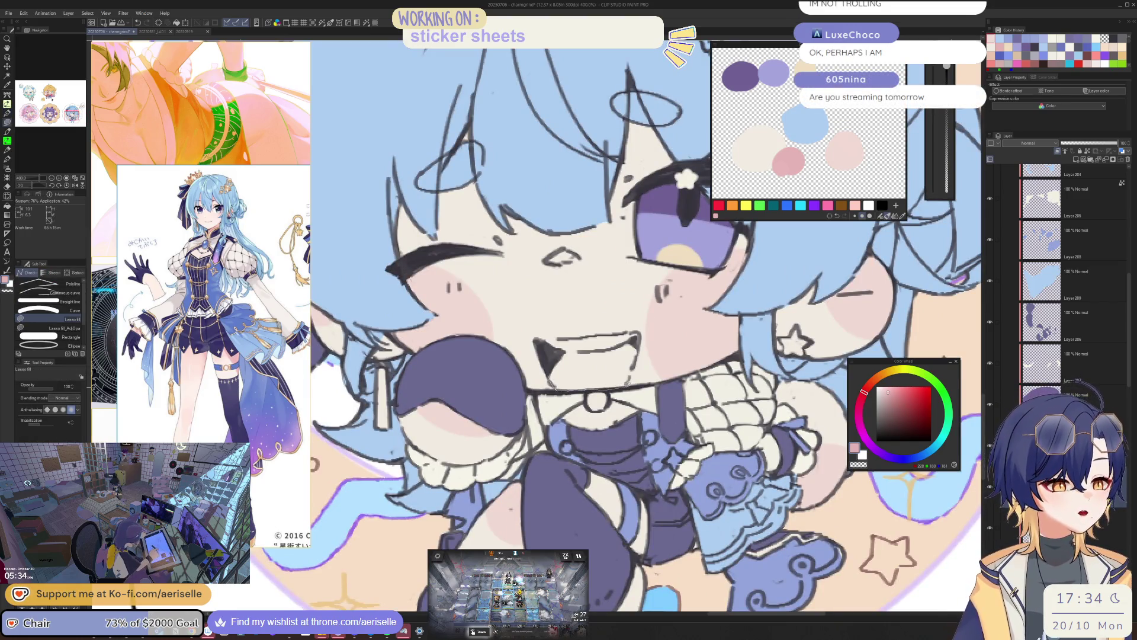
{"action": "left_click_drag", "start_coordinate": [565, 347], "coordinate": [606, 338]}
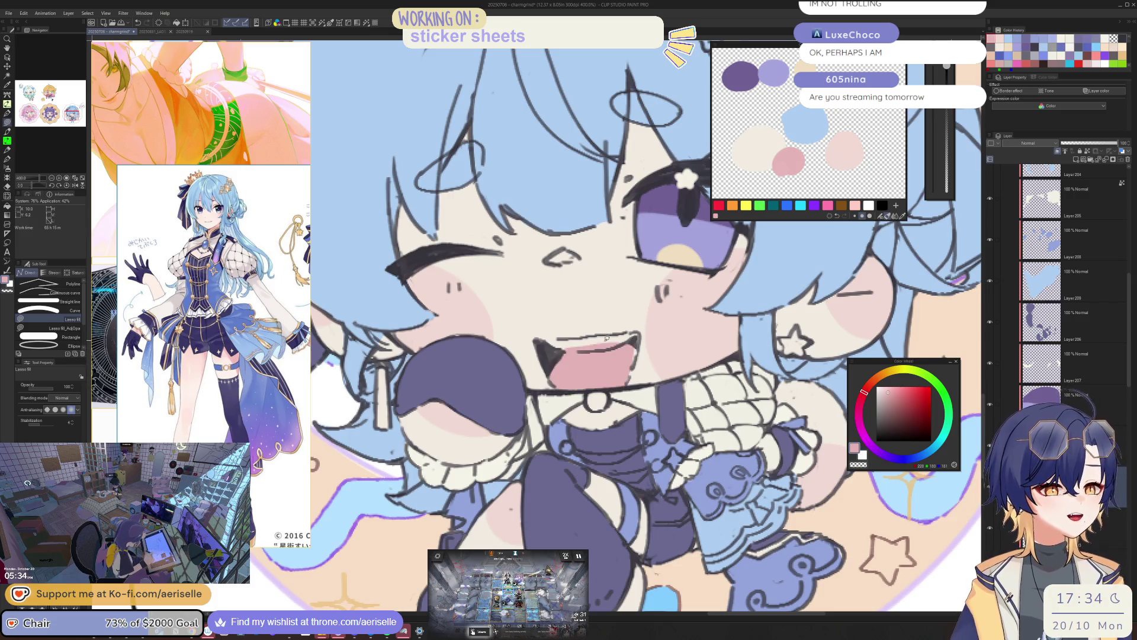
{"action": "scroll", "coordinate": [640, 344], "scroll_direction": "down", "scroll_amount": 3}
{"action": "scroll", "coordinate": [608, 368], "scroll_direction": "up", "scroll_amount": 2}
{"action": "scroll", "coordinate": [607, 368], "scroll_direction": "up", "scroll_amount": 2}
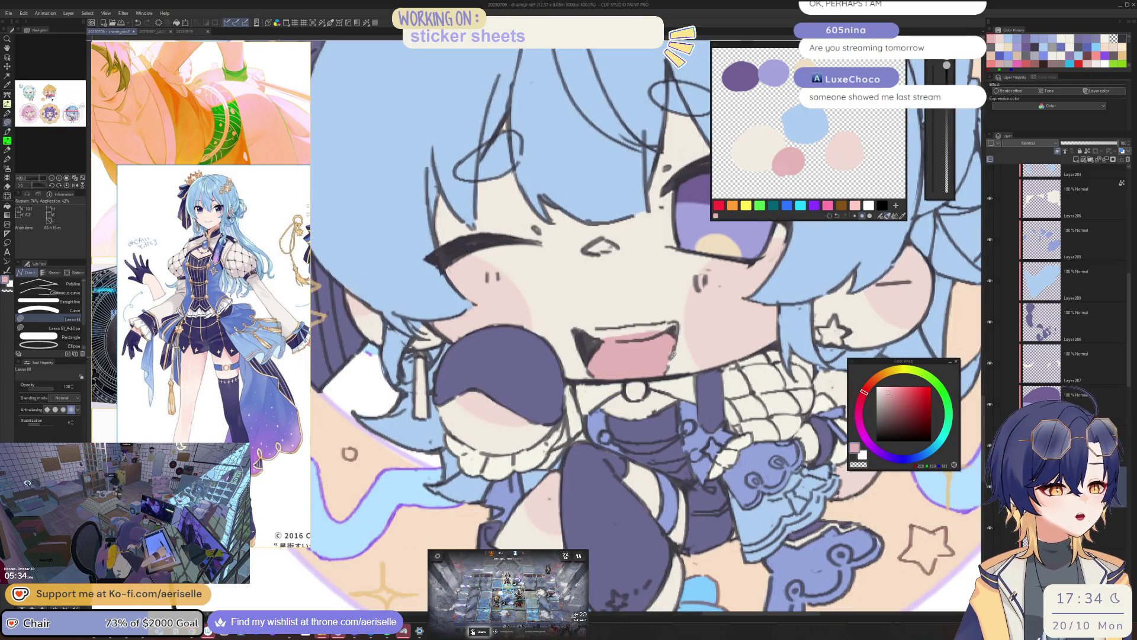
{"action": "scroll", "coordinate": [690, 340], "scroll_direction": "down", "scroll_amount": 4}
{"action": "scroll", "coordinate": [696, 314], "scroll_direction": "up", "scroll_amount": 1}
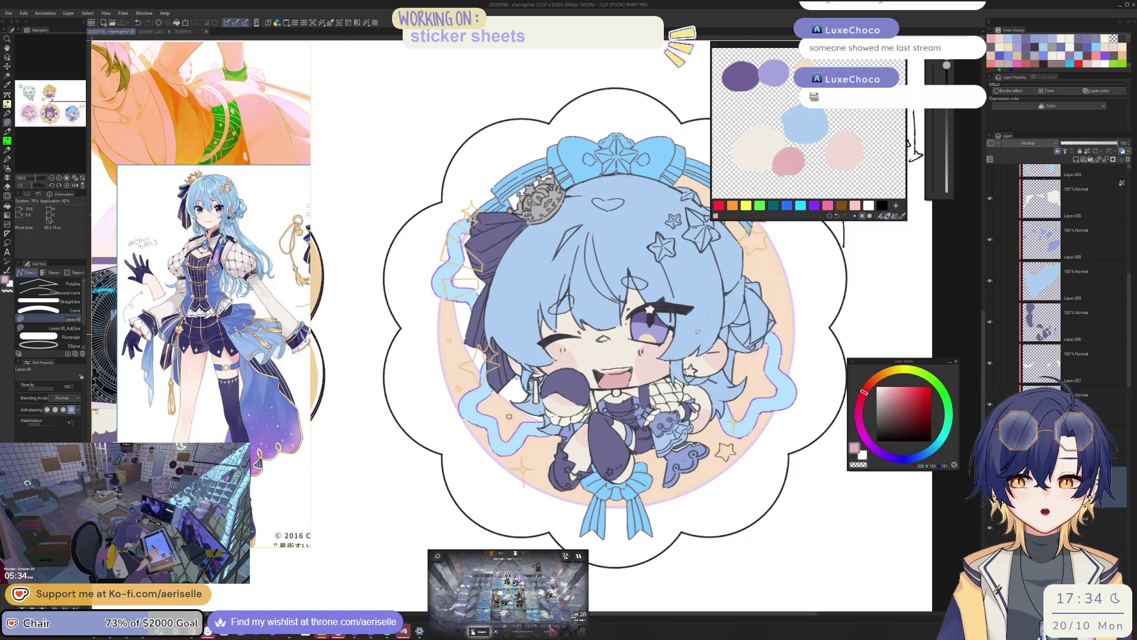
{"action": "scroll", "coordinate": [694, 337], "scroll_direction": "up", "scroll_amount": 1}
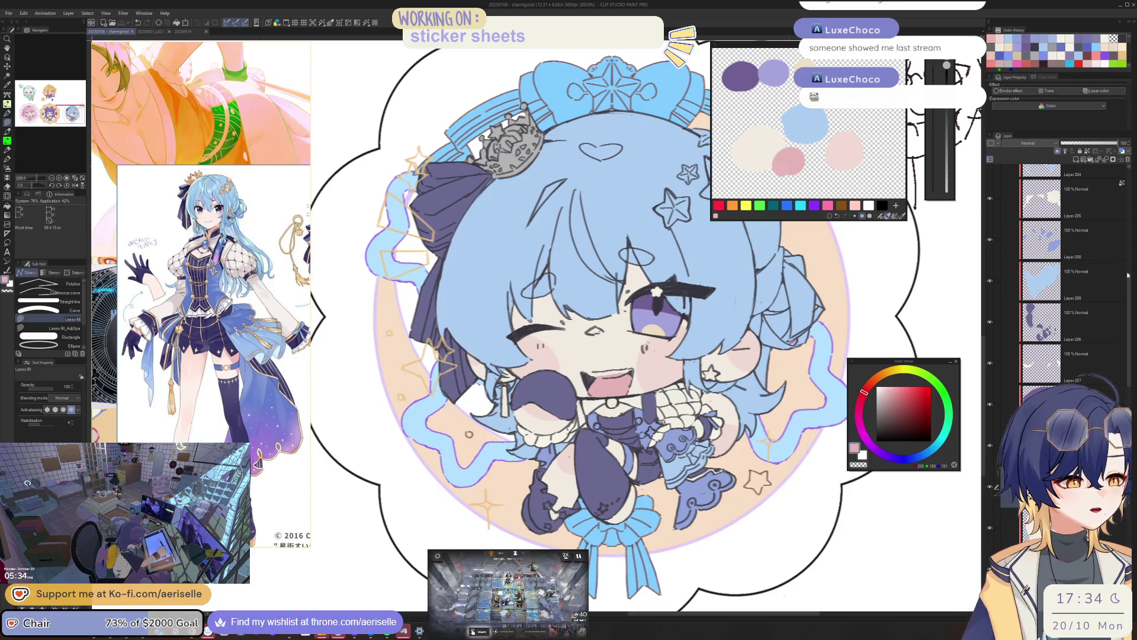
{"action": "scroll", "coordinate": [1012, 322], "scroll_direction": "up", "scroll_amount": 5}
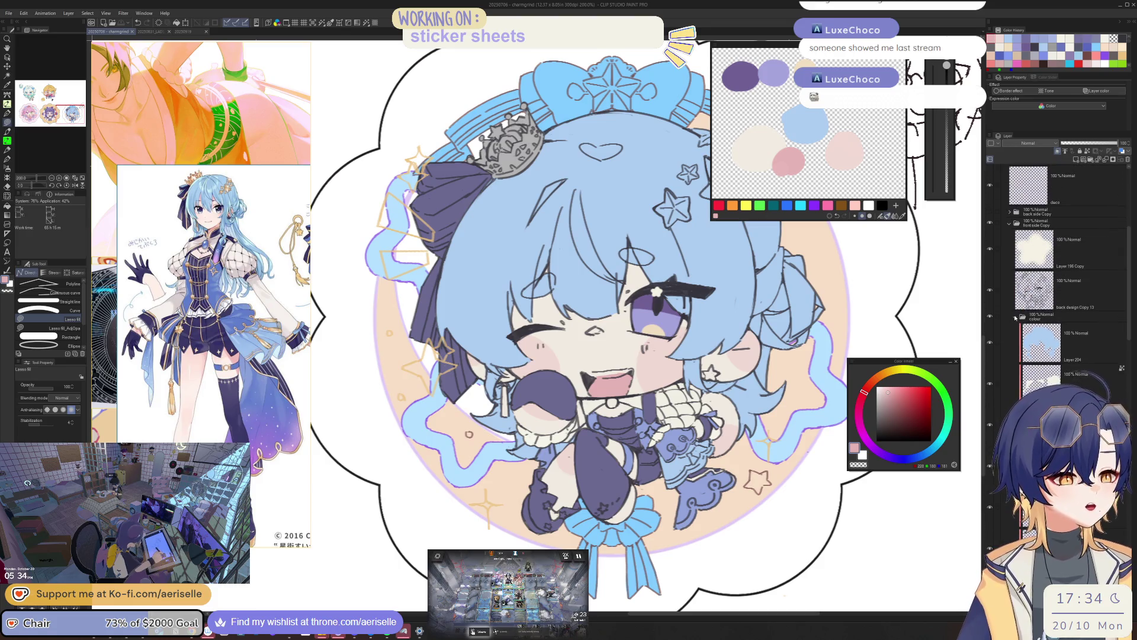
{"action": "left_click", "coordinate": [1015, 318]}
{"action": "left_click", "coordinate": [990, 225]}
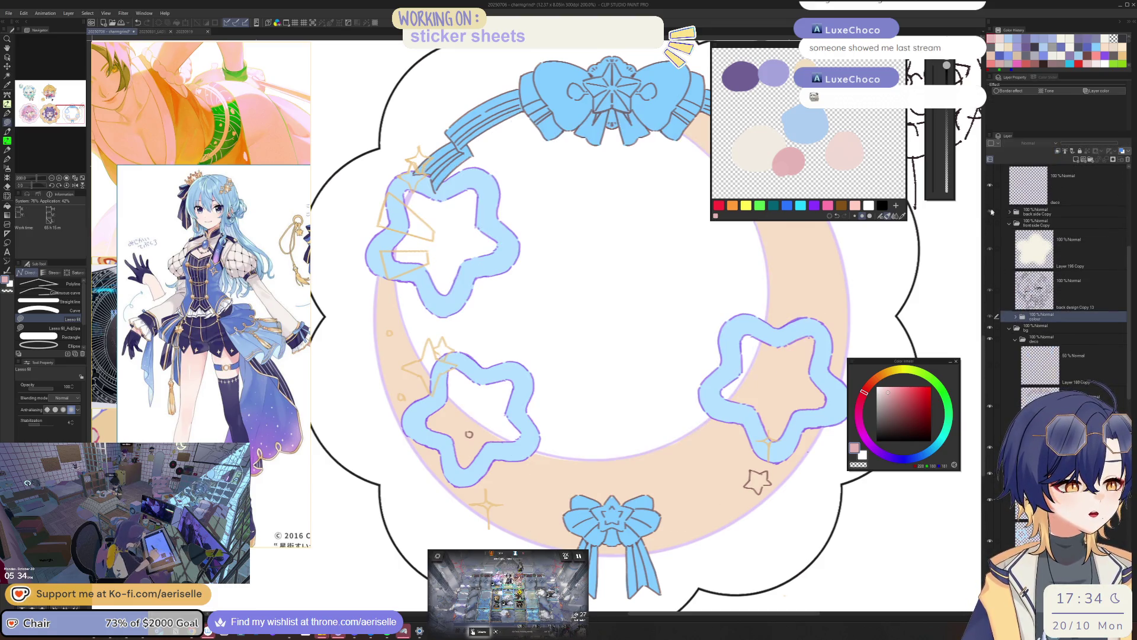
{"action": "left_click", "coordinate": [991, 211]}
{"action": "key", "text": "i"}
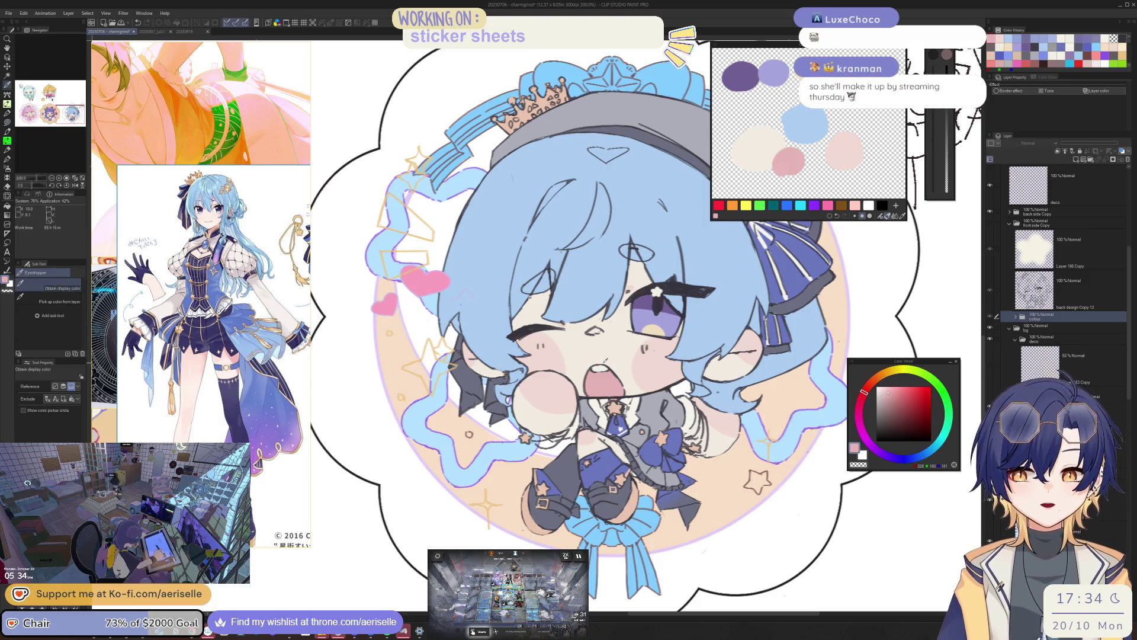
{"action": "left_click", "coordinate": [606, 357]}
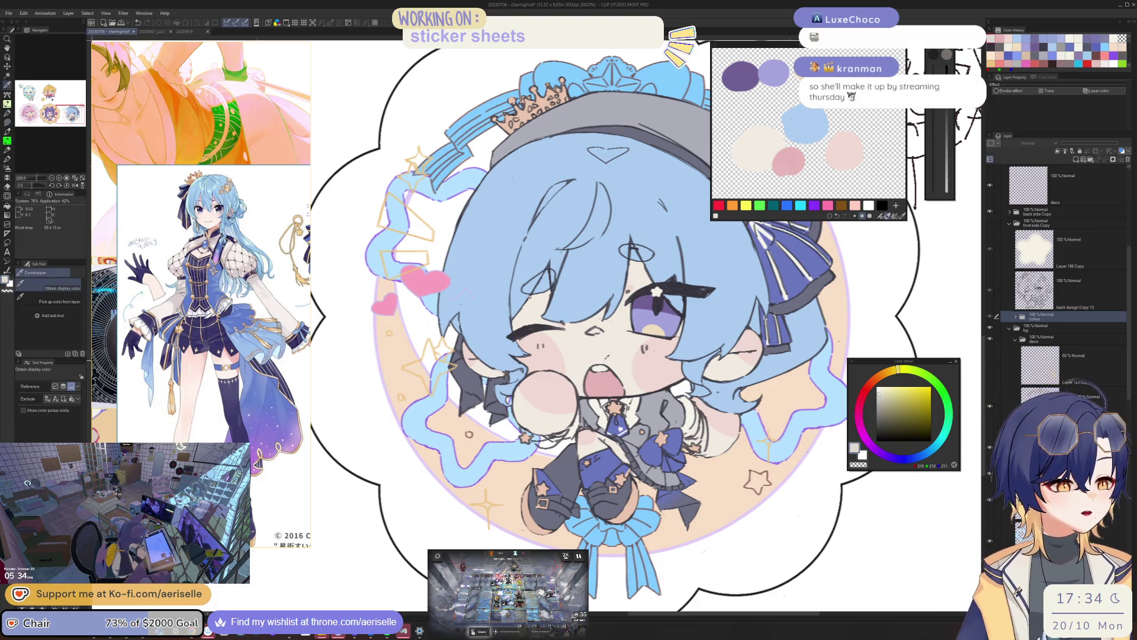
{"action": "left_click", "coordinate": [989, 224]}
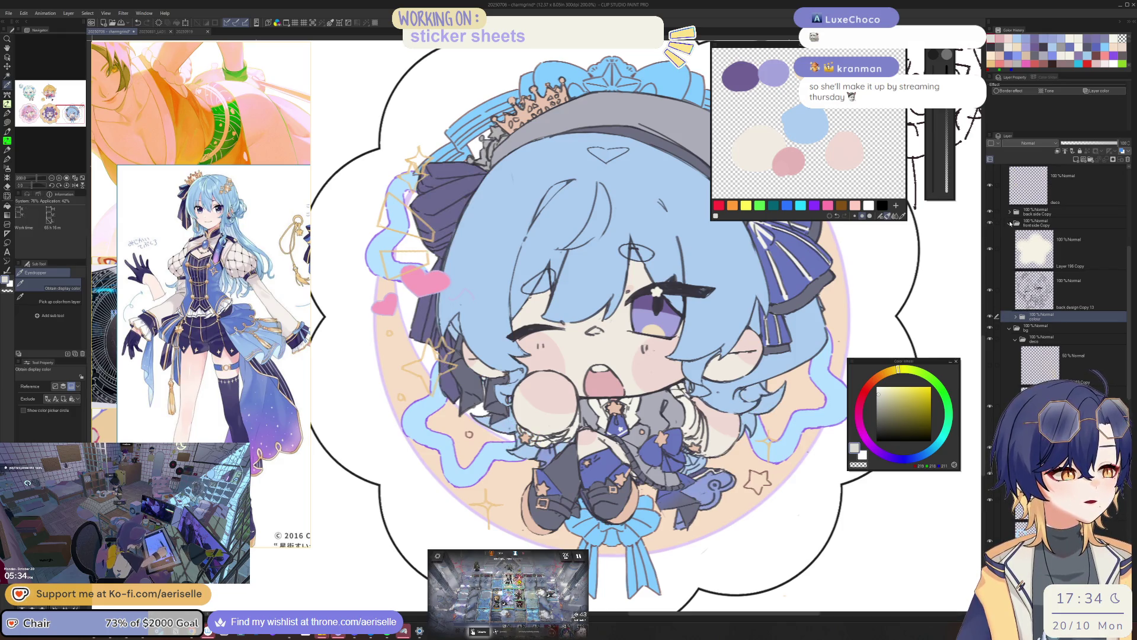
{"action": "left_click", "coordinate": [1010, 223]}
{"action": "left_click", "coordinate": [1009, 224]}
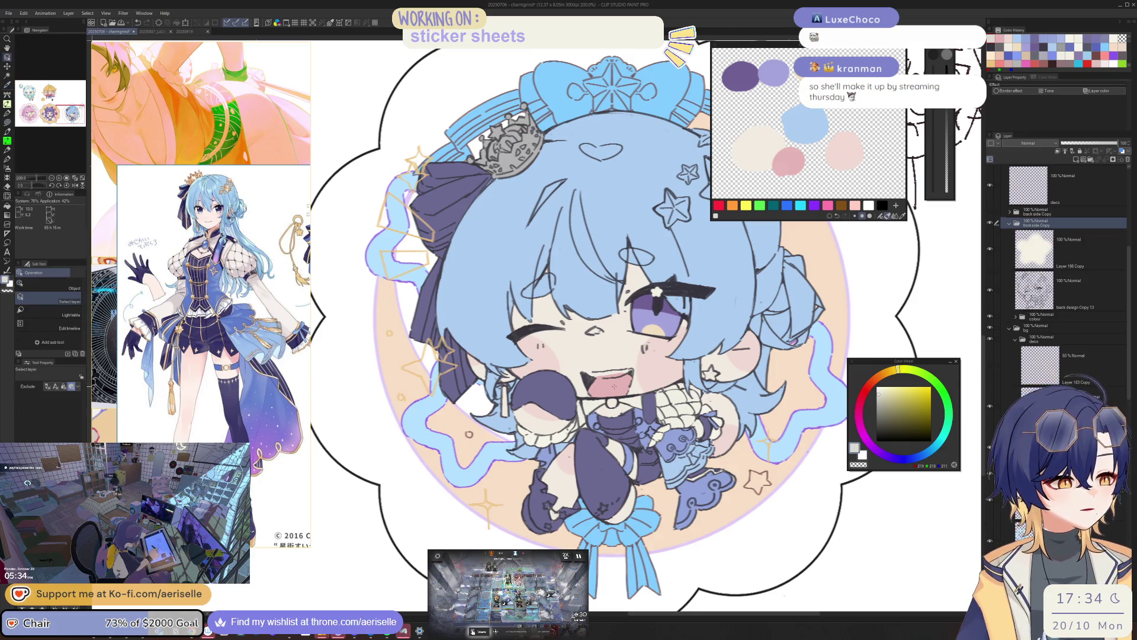
{"action": "left_click", "coordinate": [907, 273], "text": "ctrl+shift"}
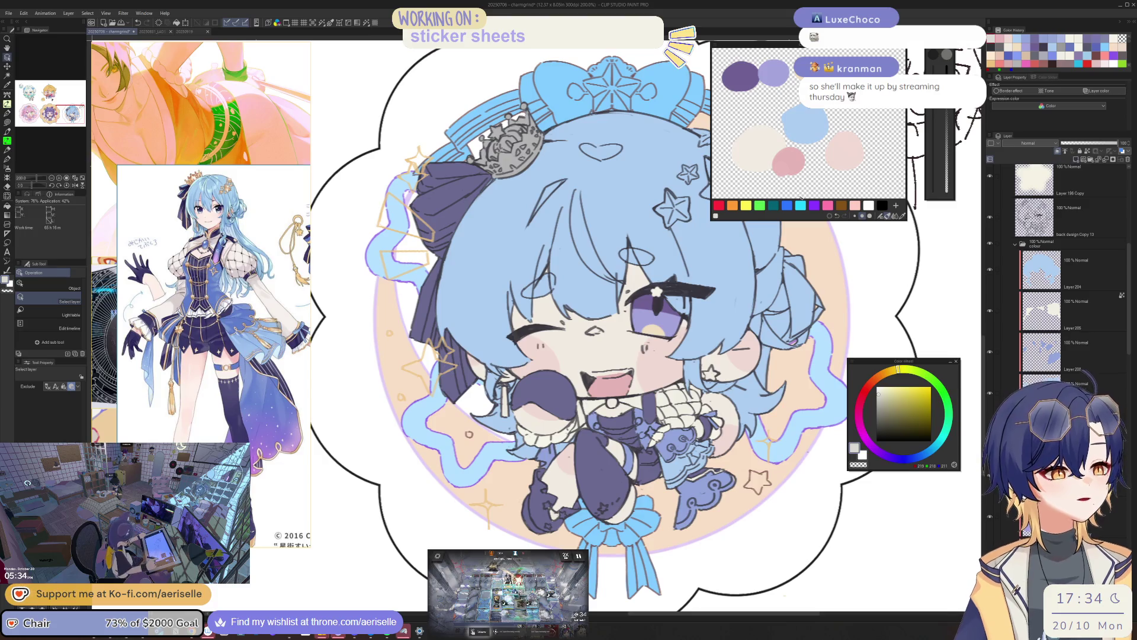
{"action": "scroll", "coordinate": [605, 358], "scroll_direction": "up", "scroll_amount": 2}
{"action": "key", "text": "u"}
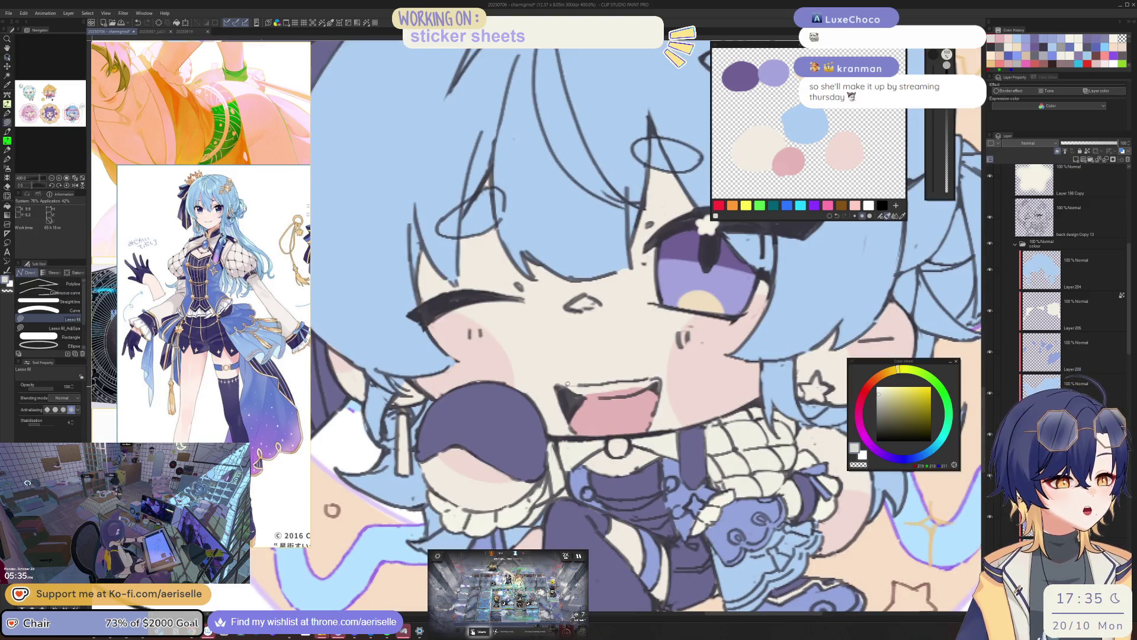
{"action": "left_click_drag", "start_coordinate": [660, 377], "coordinate": [564, 386]}
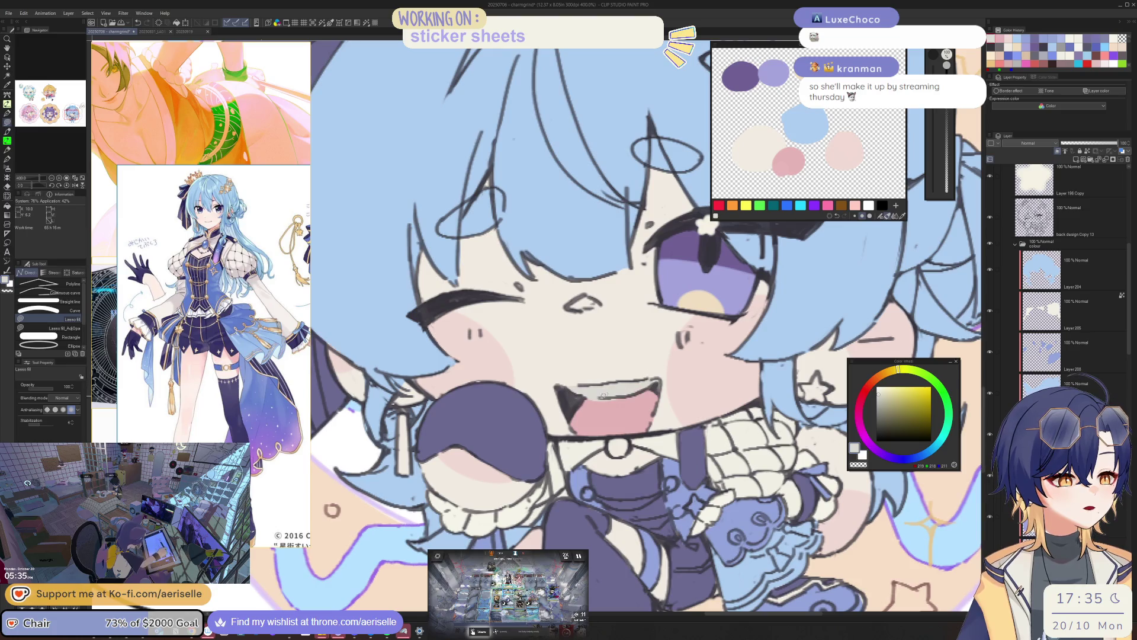
{"action": "key", "text": "e"}
{"action": "key", "text": "ctrl+z"}
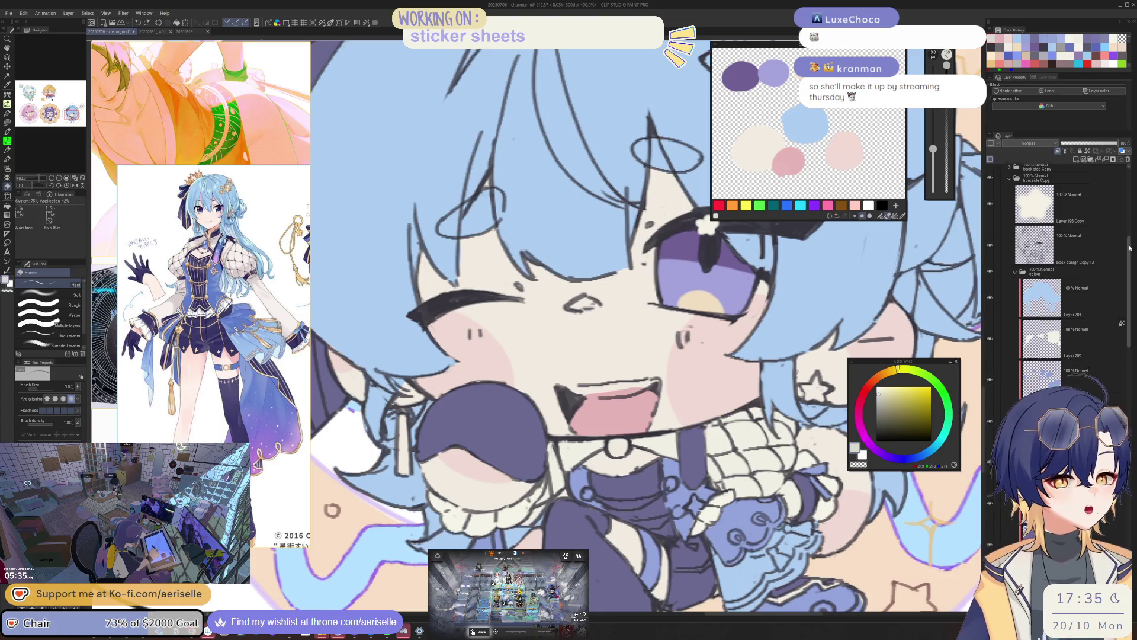
{"action": "left_click_drag", "start_coordinate": [1131, 265], "coordinate": [1131, 233]}
{"action": "left_click", "coordinate": [1010, 208]}
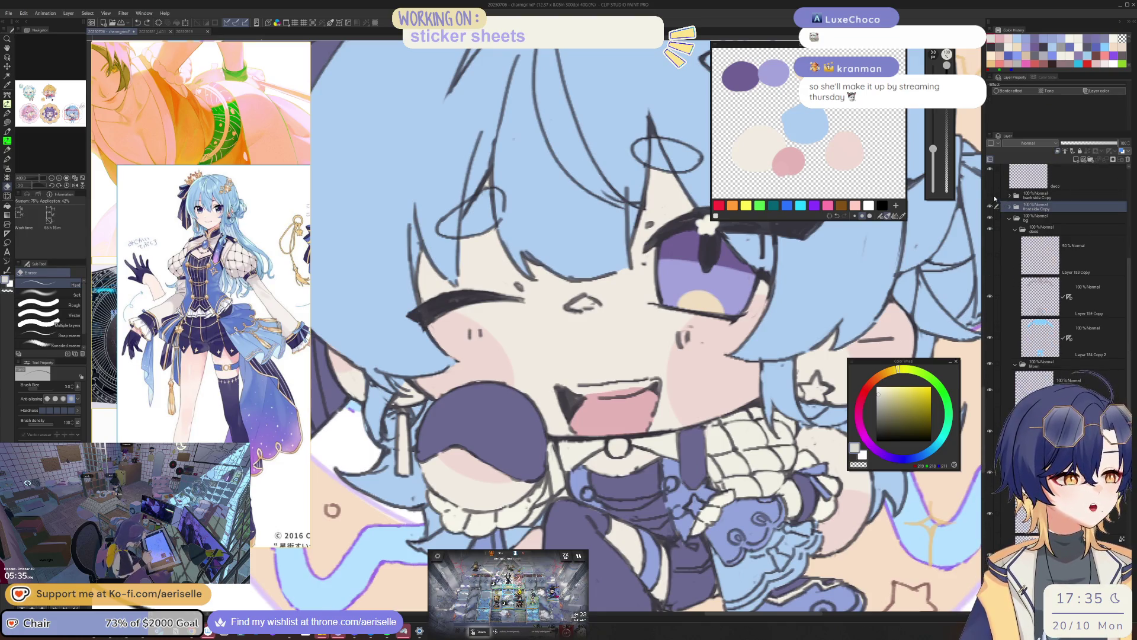
{"action": "left_click", "coordinate": [990, 196]}
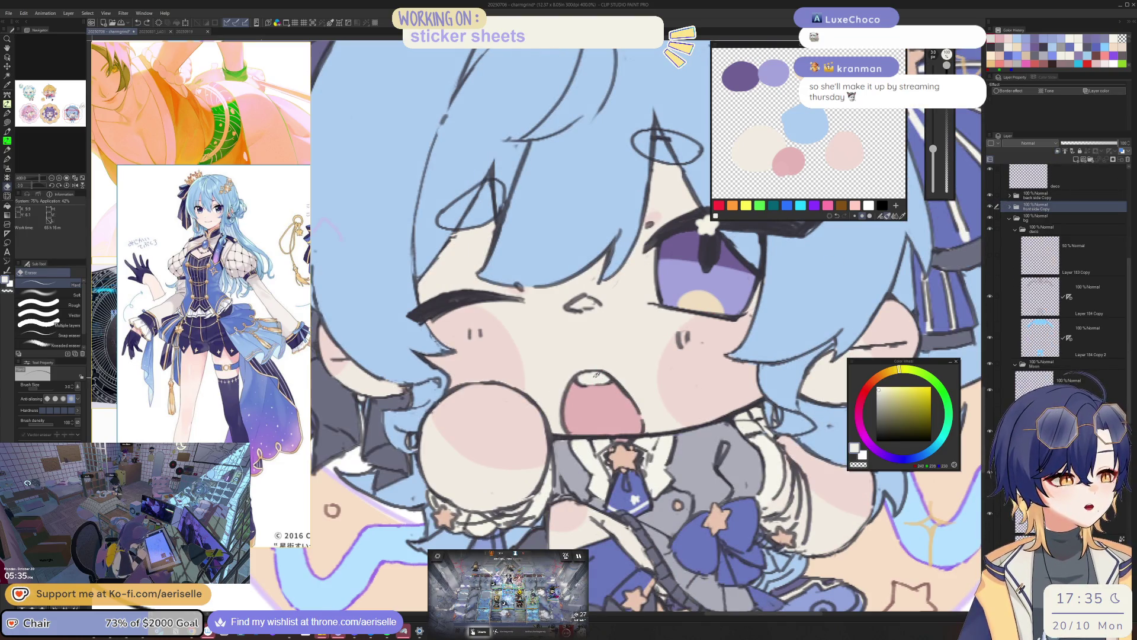
{"action": "left_click", "coordinate": [591, 377], "text": "ctrl+shift"}
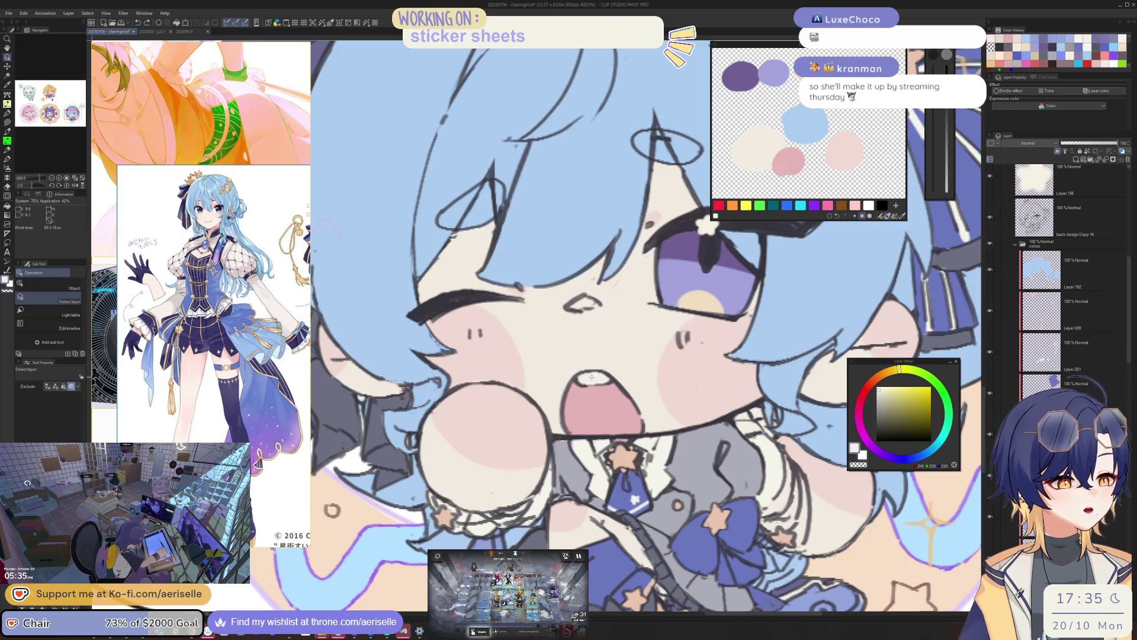
{"action": "key", "text": "alt"}
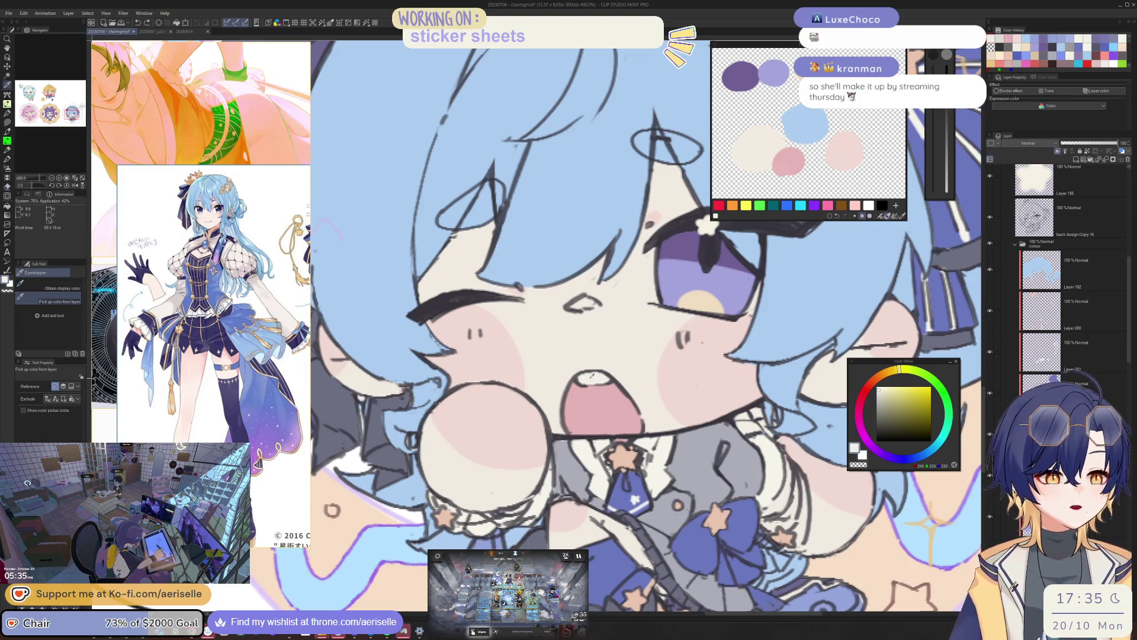
{"action": "key", "text": "ctrl+shift"}
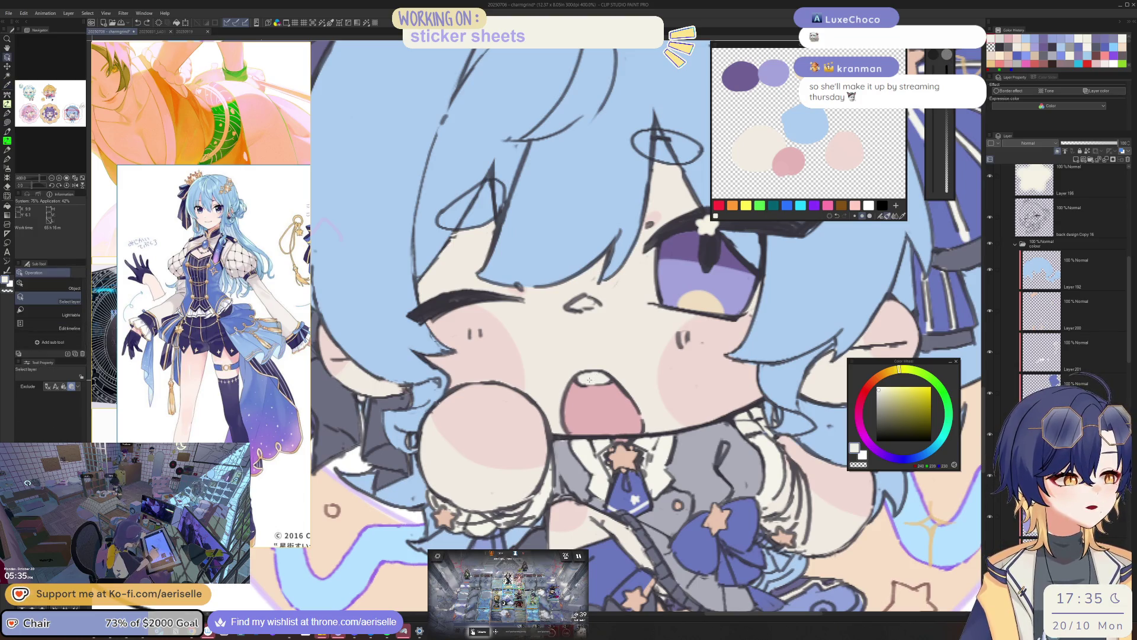
{"action": "left_click", "coordinate": [1014, 245]}
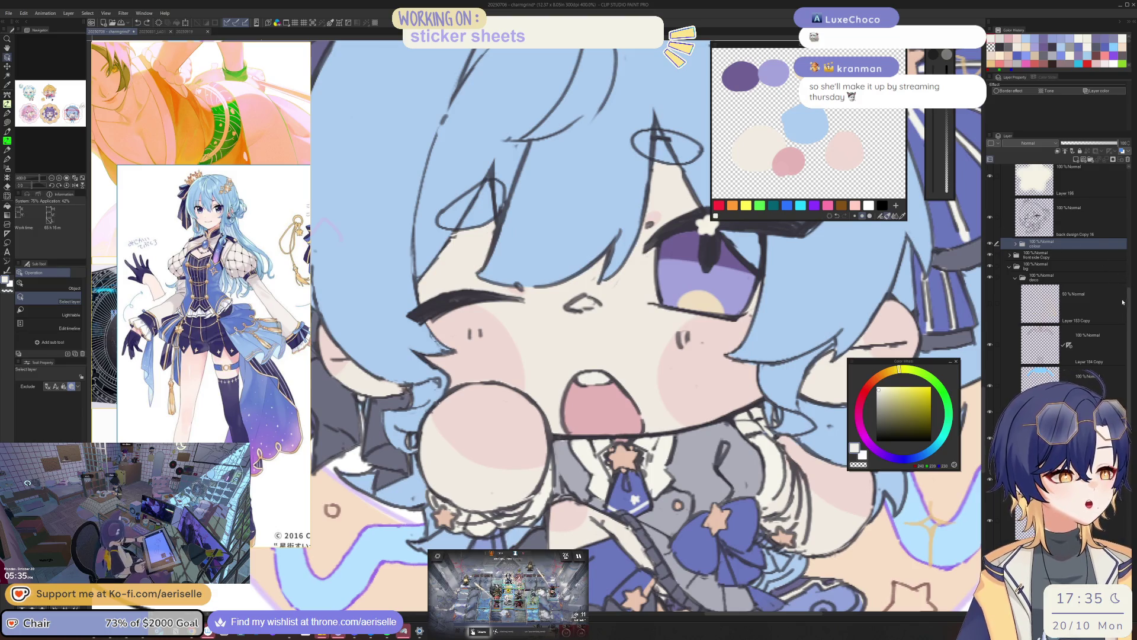
{"action": "scroll", "coordinate": [1034, 237], "scroll_direction": "up", "scroll_amount": 2}
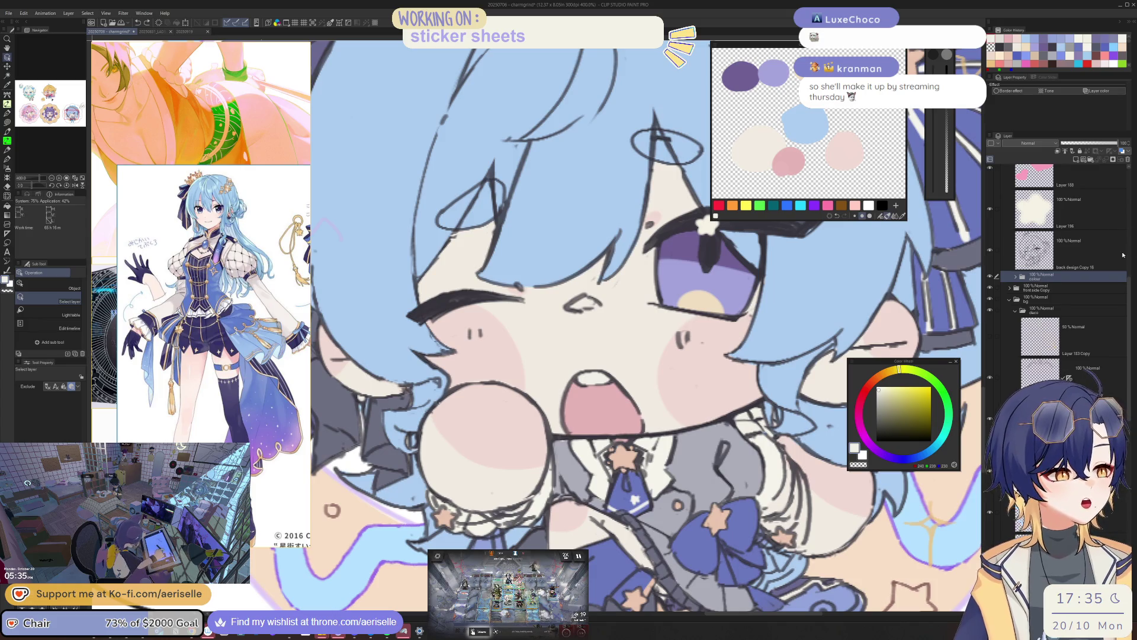
{"action": "scroll", "coordinate": [1014, 235], "scroll_direction": "up", "scroll_amount": 6}
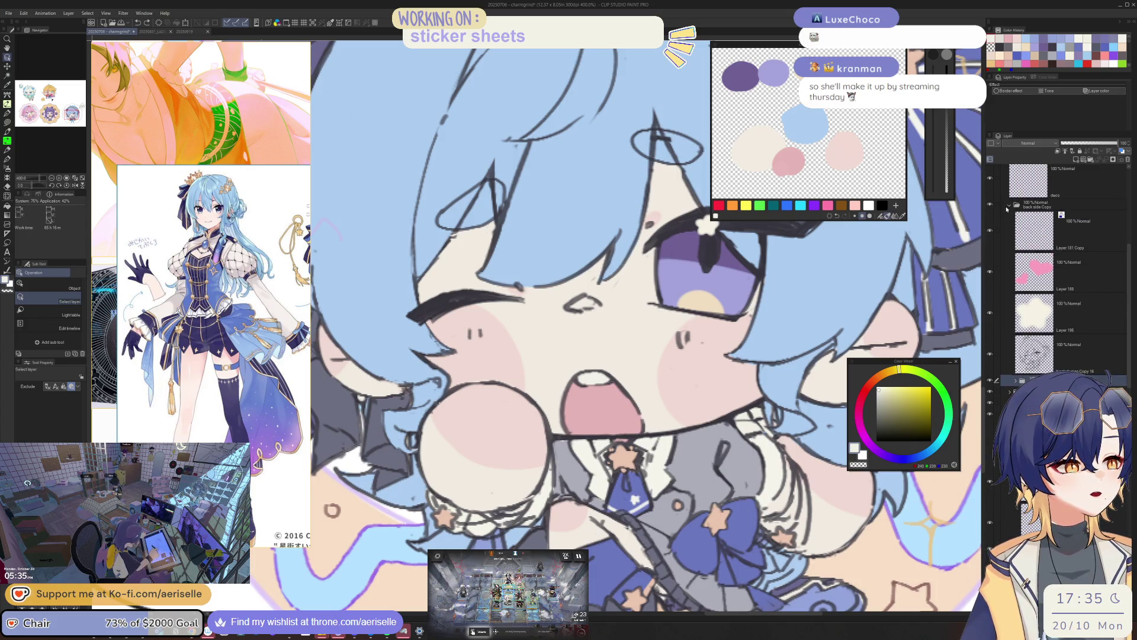
{"action": "left_click", "coordinate": [1009, 206]}
{"action": "left_click", "coordinate": [1037, 205]}
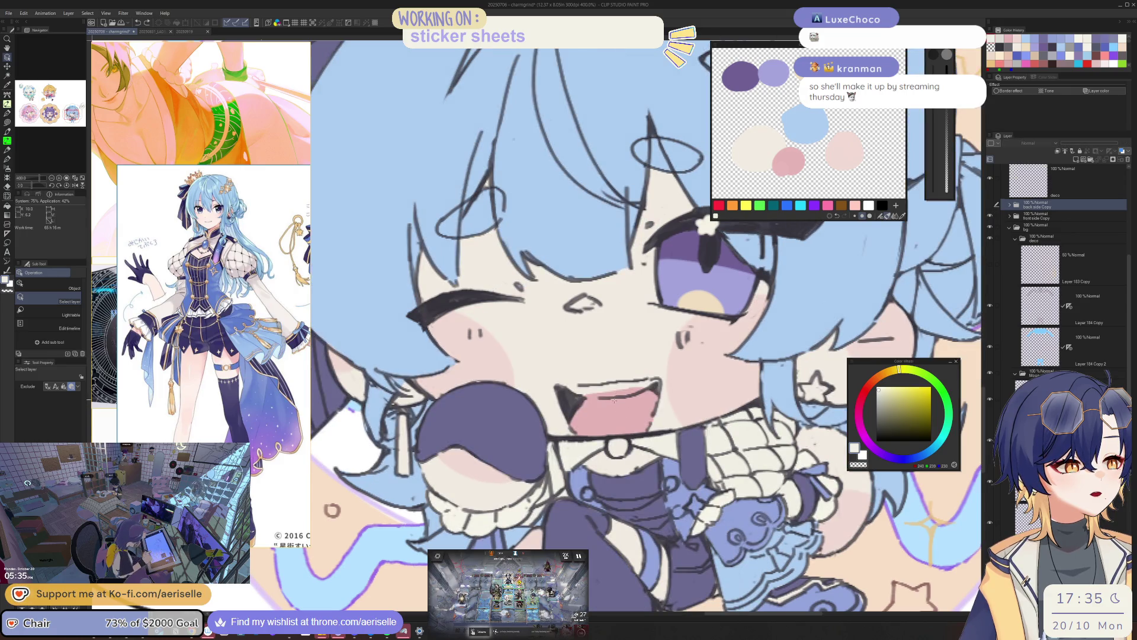
{"action": "left_click", "coordinate": [951, 322]}
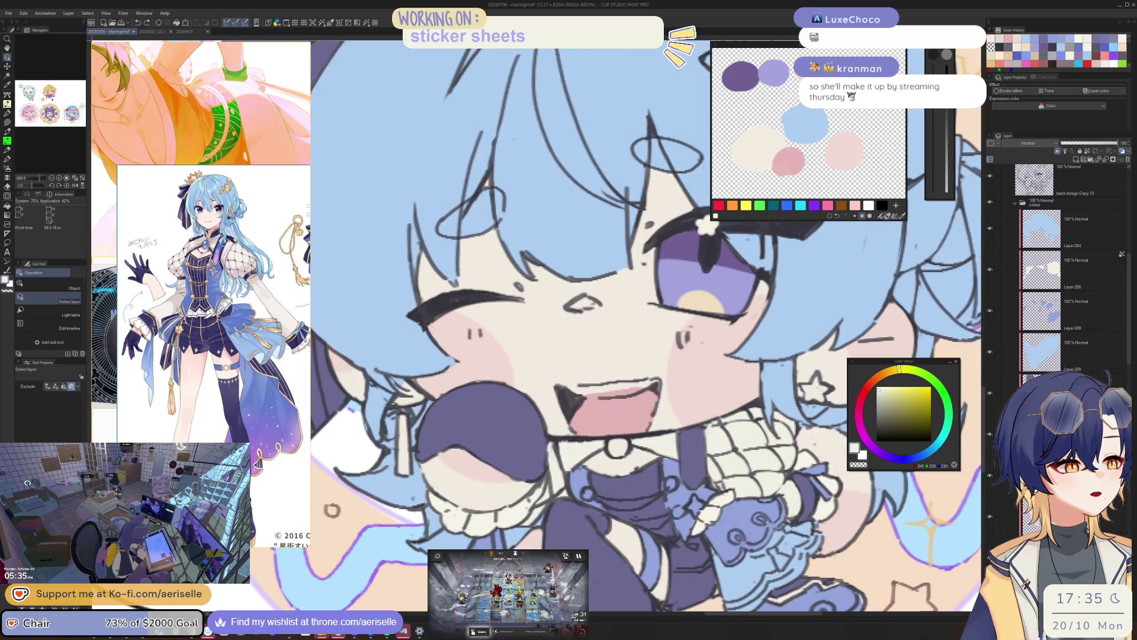
{"action": "key", "text": "u"}
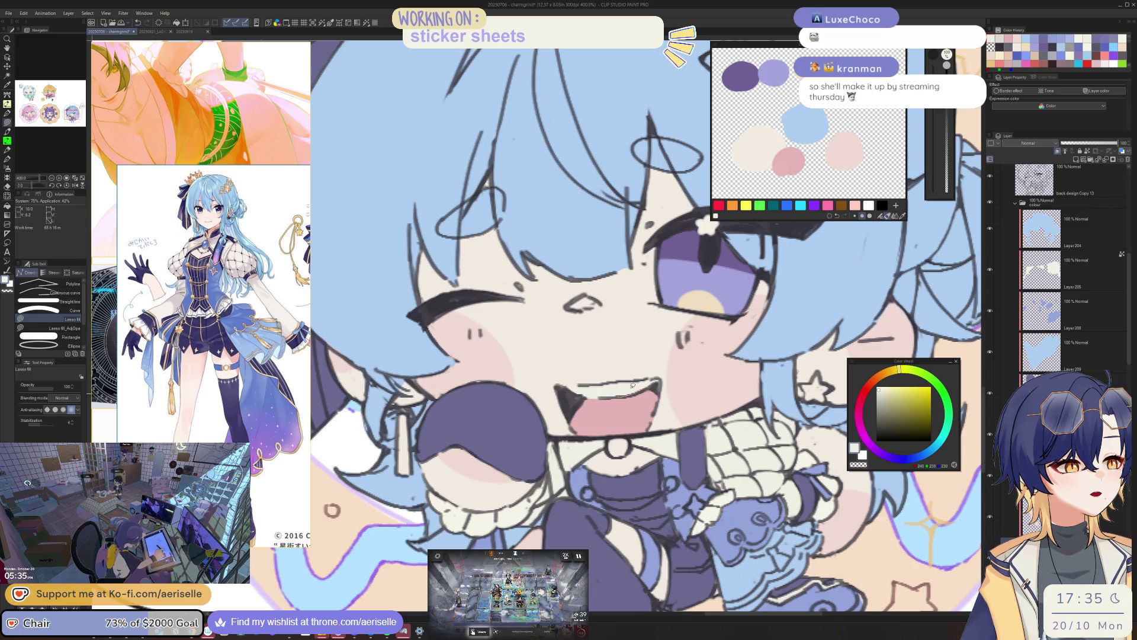
{"action": "scroll", "coordinate": [652, 376], "scroll_direction": "down", "scroll_amount": 4}
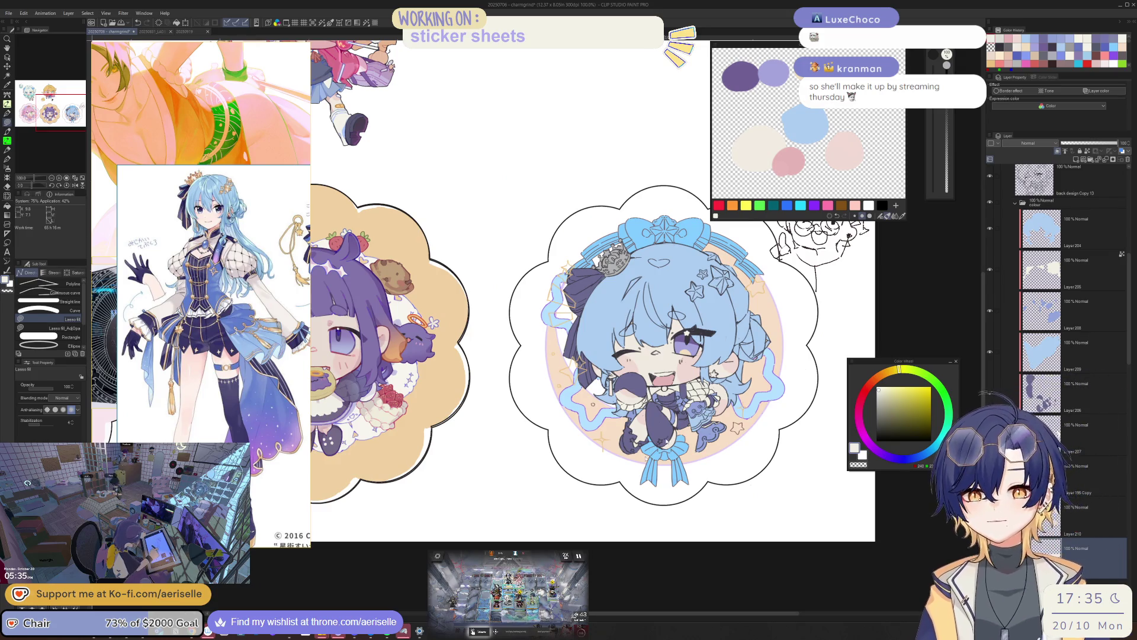
- Turn on the back side Copy layer to show the sticker's back-side design
{"action": "scroll", "coordinate": [699, 420], "scroll_direction": "up", "scroll_amount": 2}
{"action": "scroll", "coordinate": [699, 417], "scroll_direction": "up", "scroll_amount": 1}
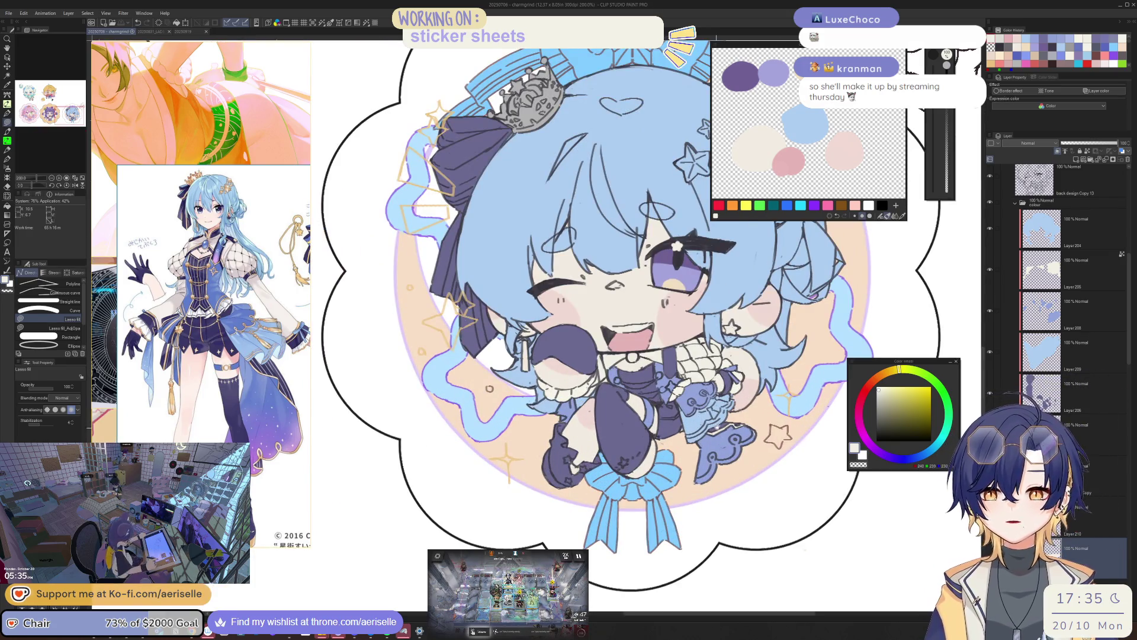
{"action": "scroll", "coordinate": [716, 423], "scroll_direction": "up", "scroll_amount": 1}
{"action": "left_click_drag", "start_coordinate": [722, 425], "coordinate": [598, 222]}
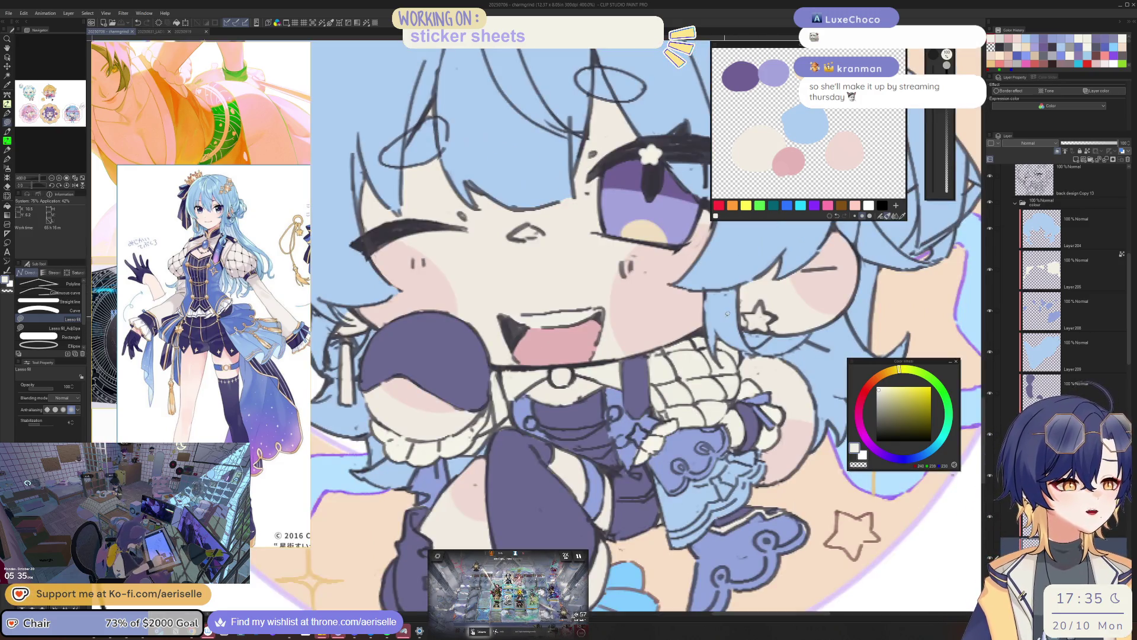
{"action": "scroll", "coordinate": [651, 326], "scroll_direction": "down", "scroll_amount": 4}
{"action": "mouse_move", "coordinate": [656, 353]}
{"action": "left_mouse_down"}
{"action": "mouse_move", "coordinate": [771, 347]}
{"action": "mouse_move", "coordinate": [512, 373]}
{"action": "left_mouse_up"}
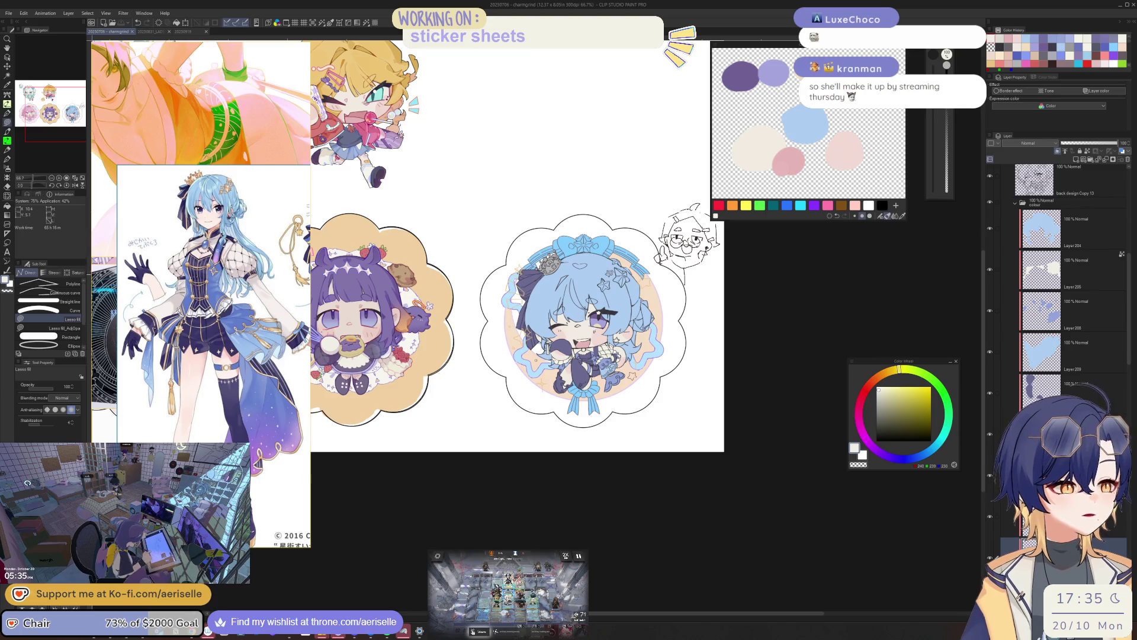
{"action": "scroll", "coordinate": [613, 278], "scroll_direction": "up", "scroll_amount": 2}
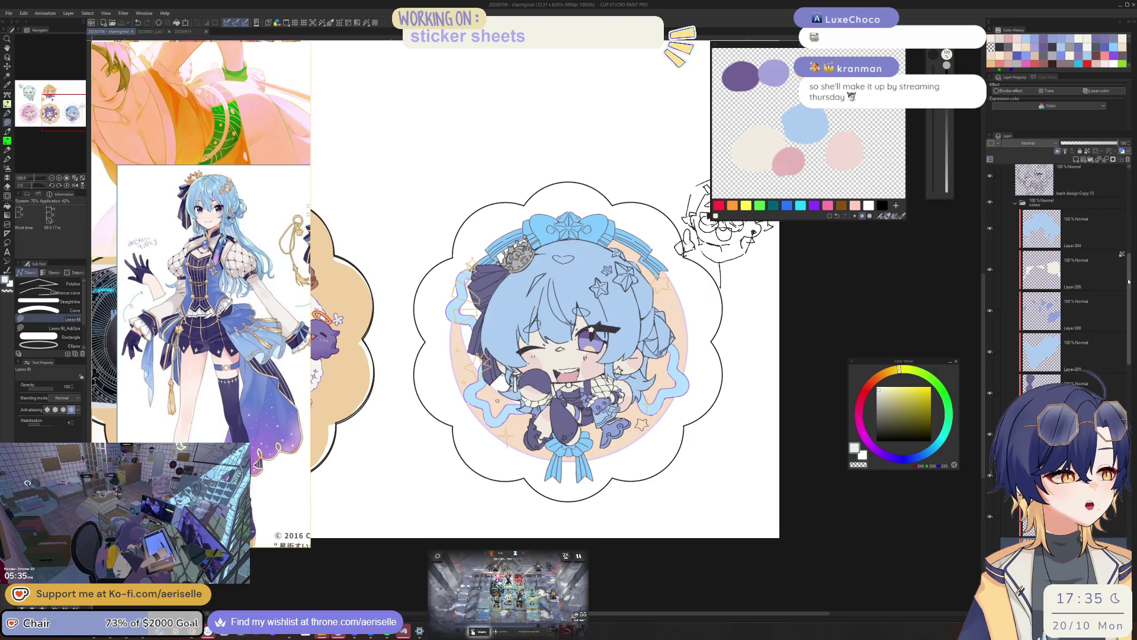
{"action": "left_click_drag", "start_coordinate": [1129, 292], "coordinate": [989, 259]}
{"action": "left_click", "coordinate": [990, 257]}
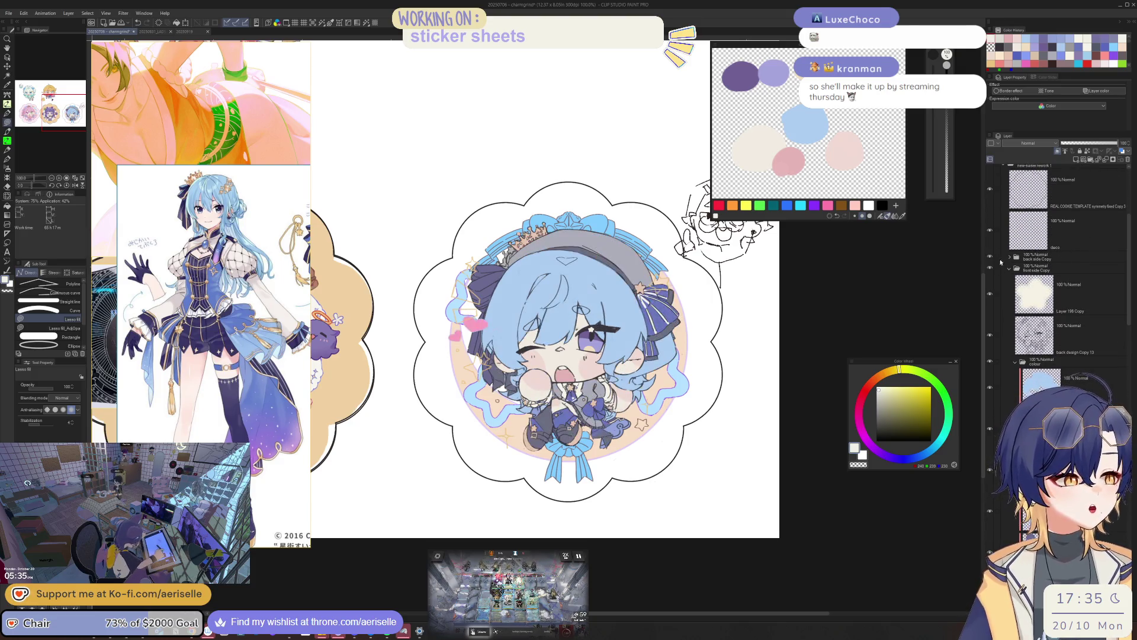
- Sample a peach display colour with the Eyedropper and dab it on the Color Mixing palette
{"action": "key", "text": "c"}
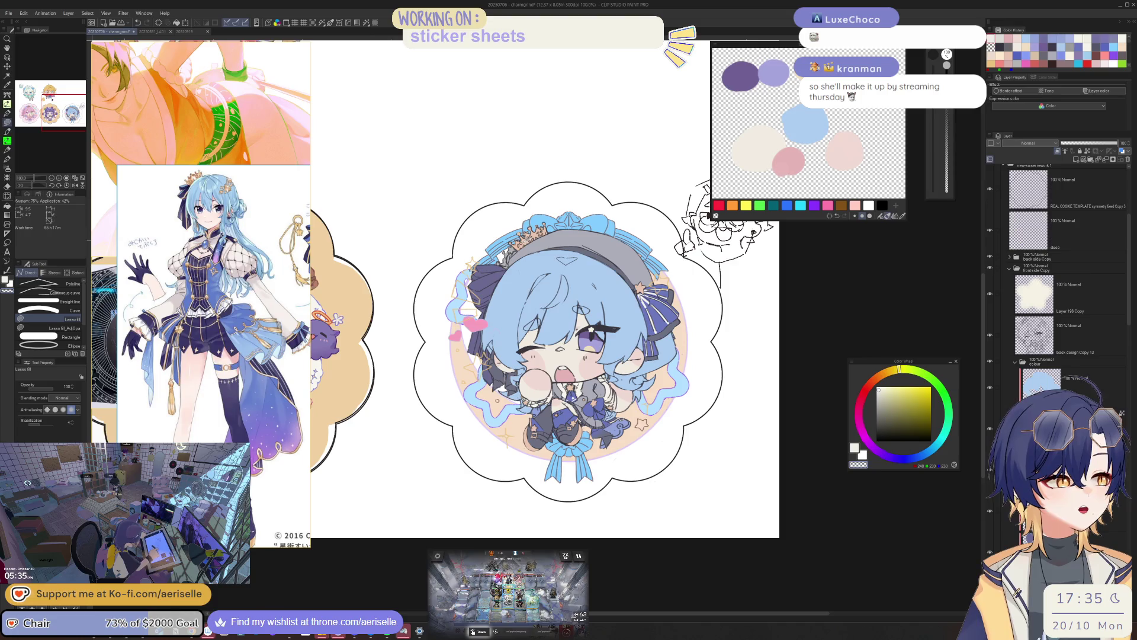
{"action": "key", "text": "i"}
{"action": "left_click", "coordinate": [60, 288]}
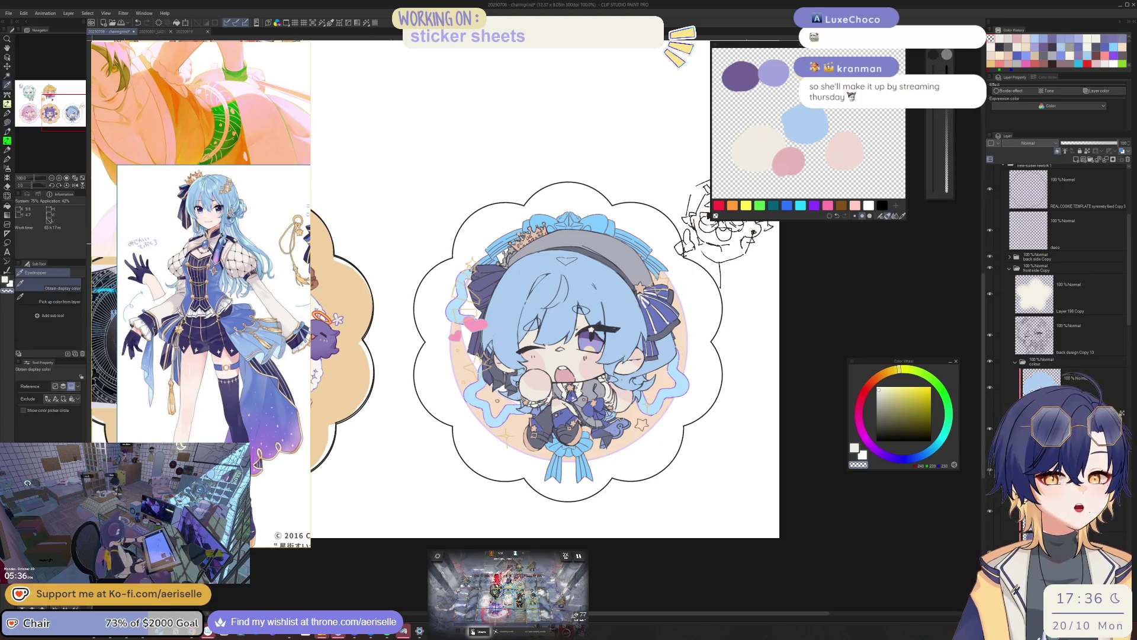
{"action": "left_click", "coordinate": [474, 415]}
{"action": "left_click_drag", "start_coordinate": [841, 116], "coordinate": [865, 115]}
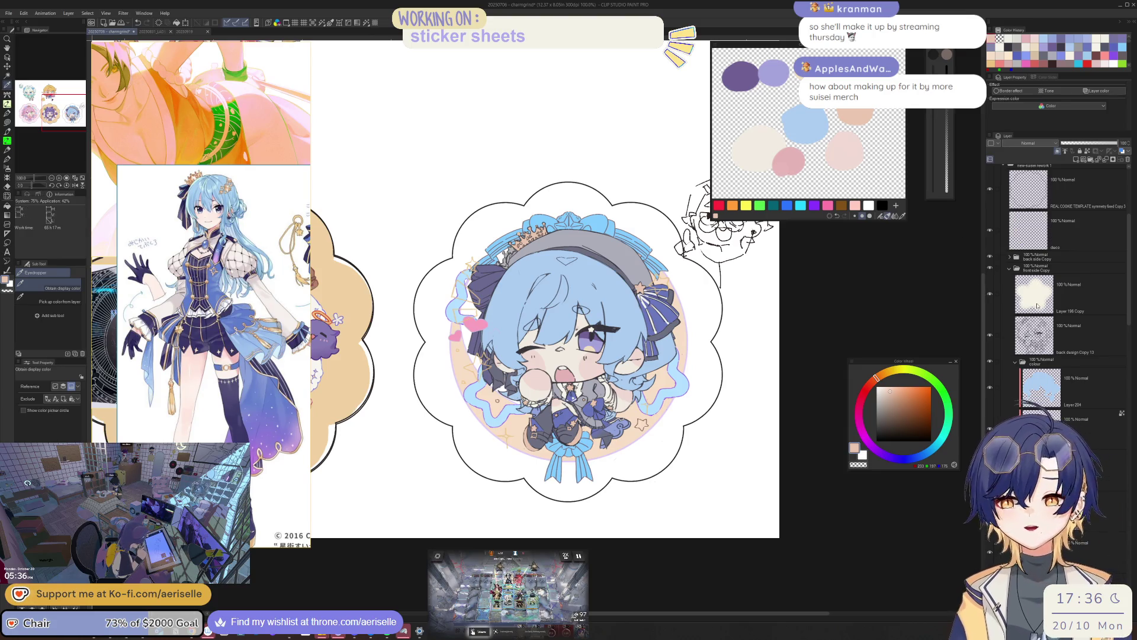
{"action": "left_click", "coordinate": [715, 216]}
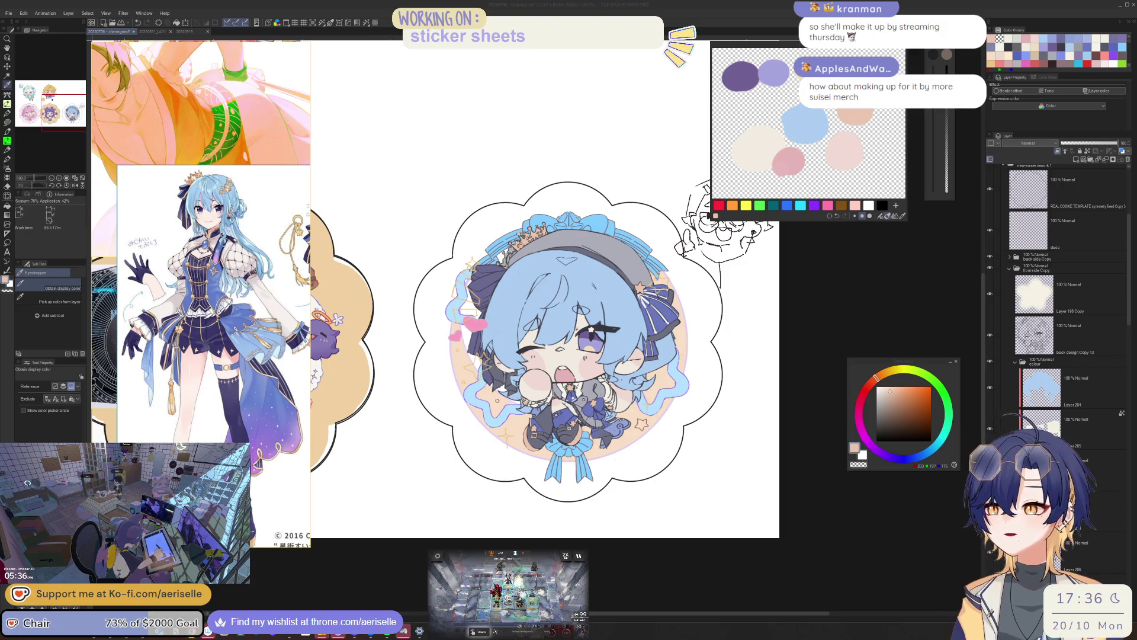
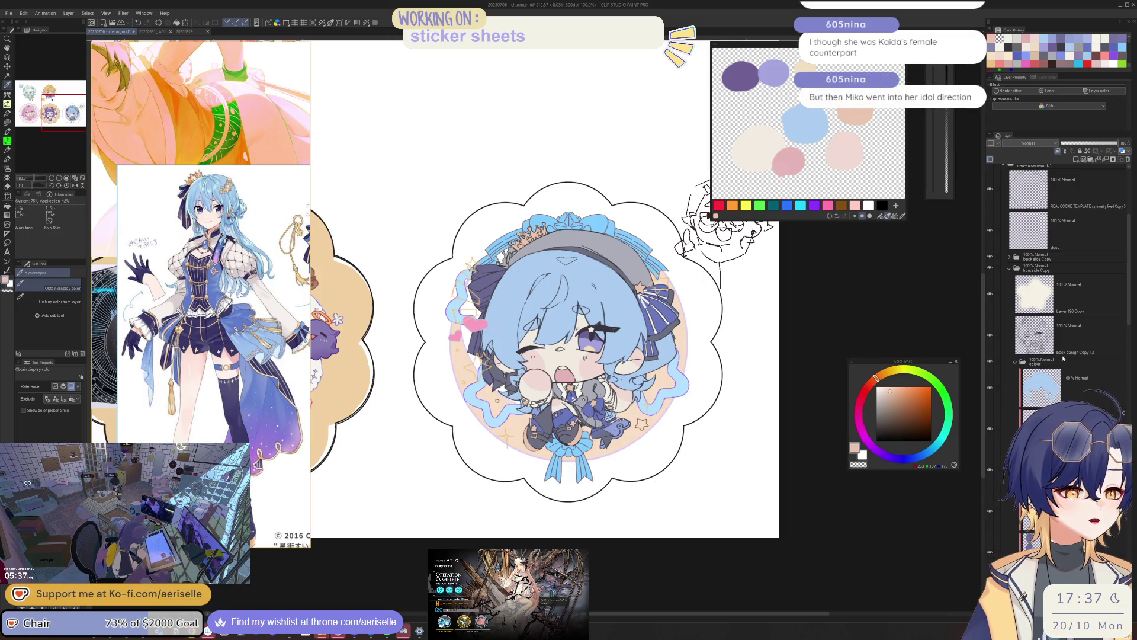
- Show the idol version of the sticker, zoom in, and select the crown's colour layer
{"action": "left_click", "coordinate": [991, 259]}
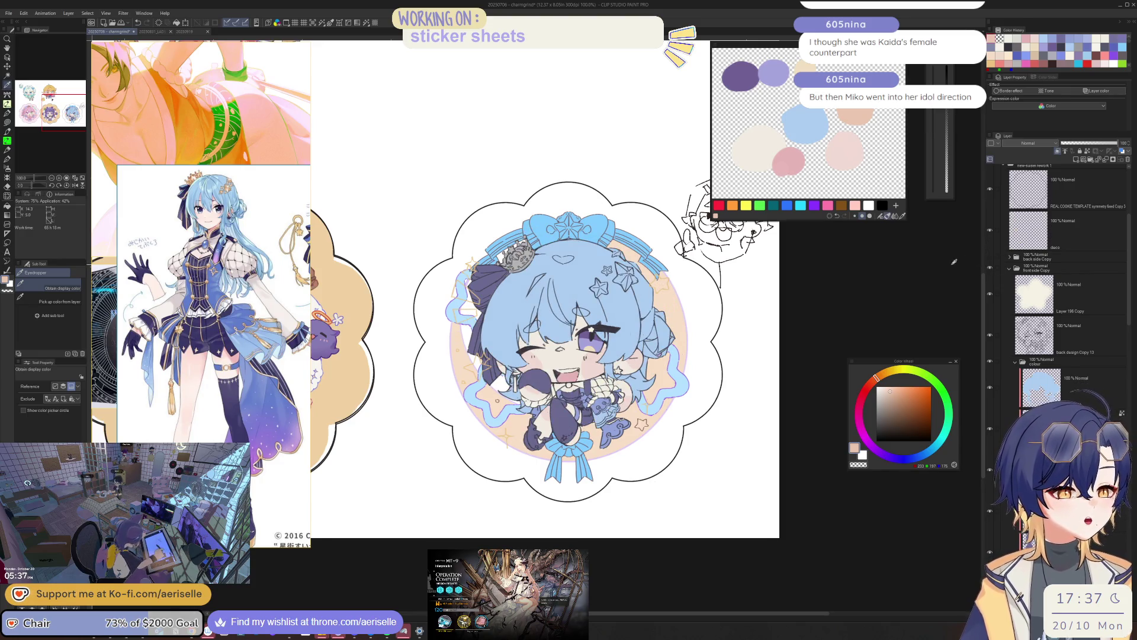
{"action": "key", "text": "ctrl+plus"}
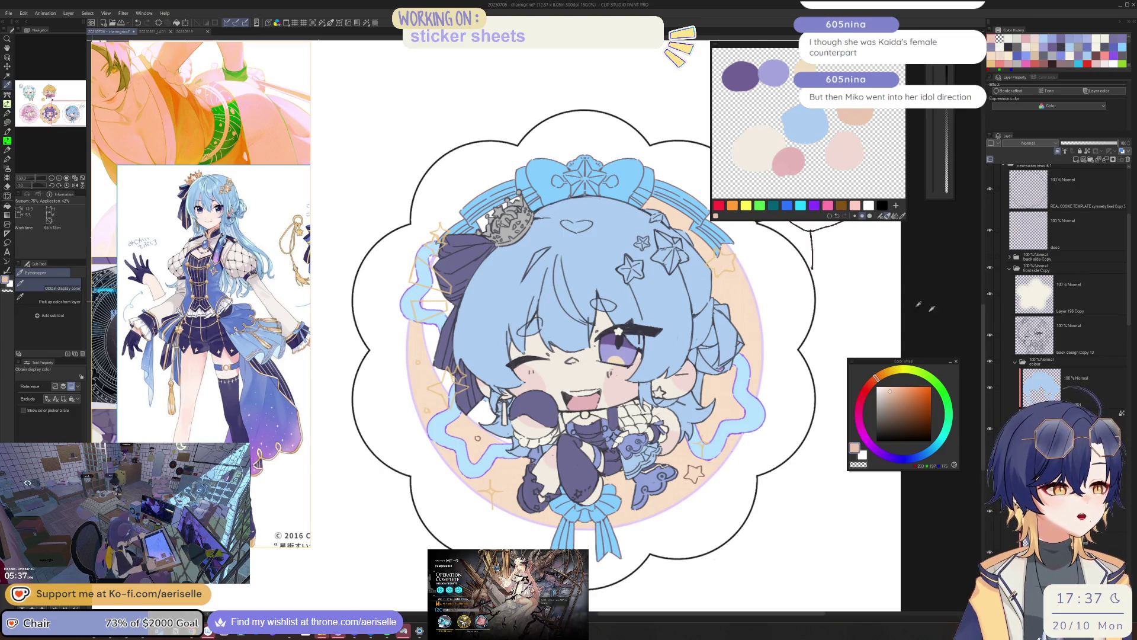
{"action": "left_click", "coordinate": [1060, 385]}
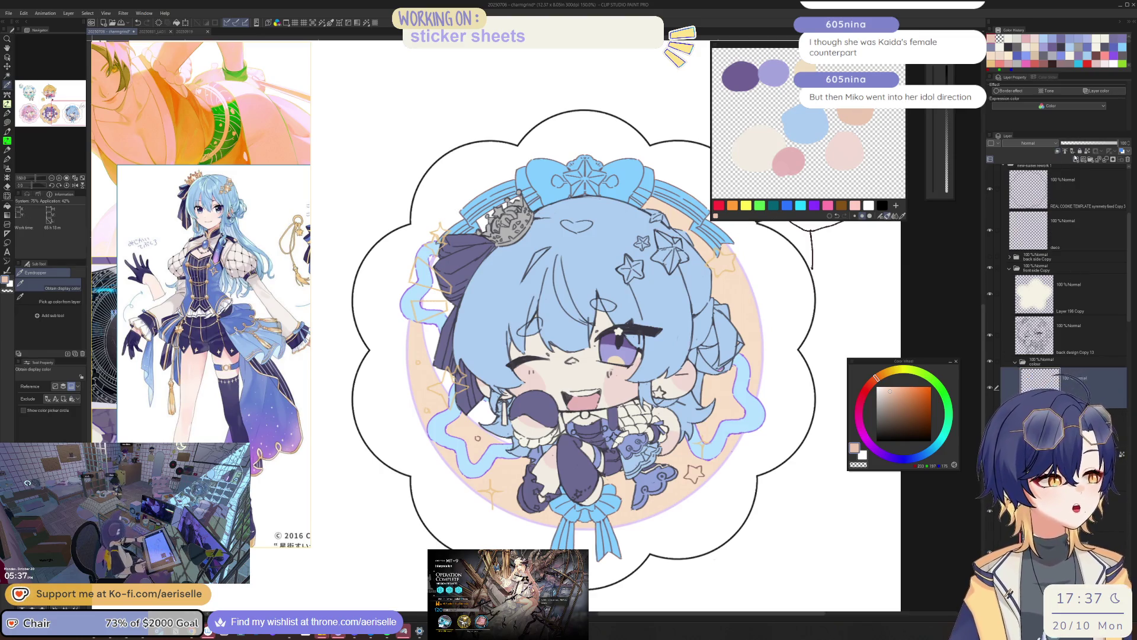
{"action": "scroll", "coordinate": [474, 240], "scroll_direction": "up", "scroll_amount": 5}
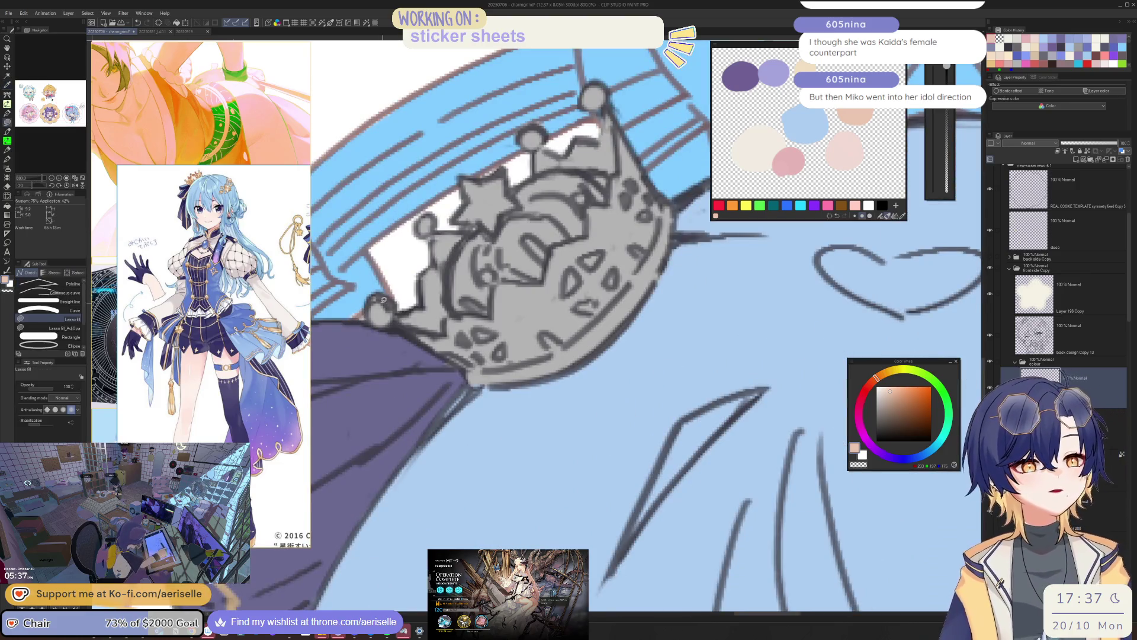
- Lasso-fill the crown with a flat peach-gold base colour
{"action": "key", "text": "u"}
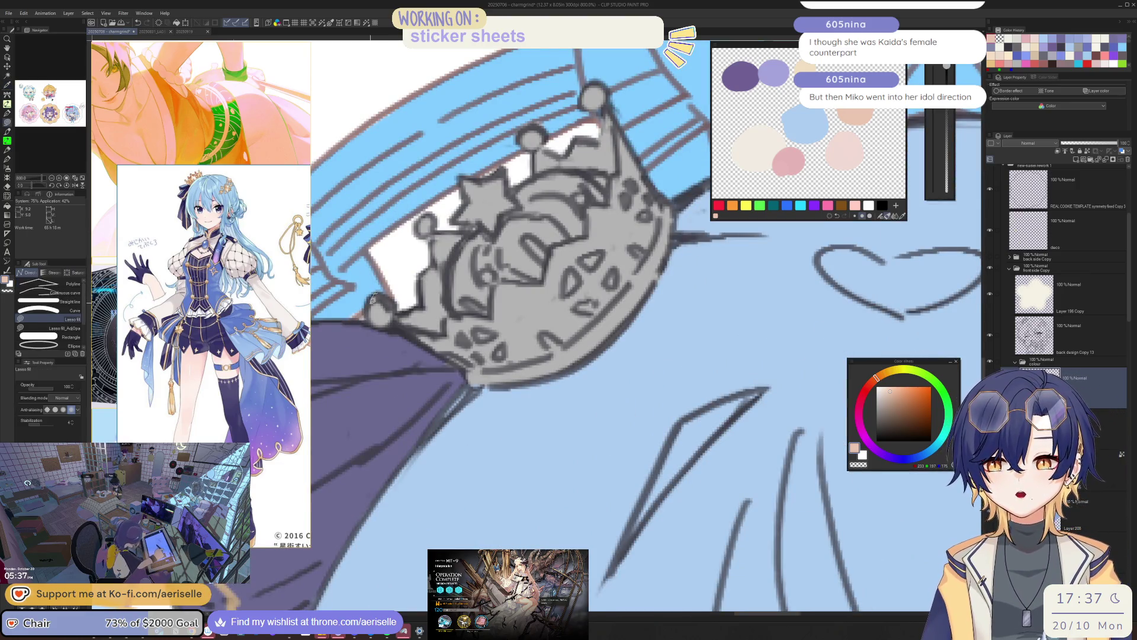
{"action": "left_click_drag", "start_coordinate": [375, 299], "coordinate": [503, 383]}
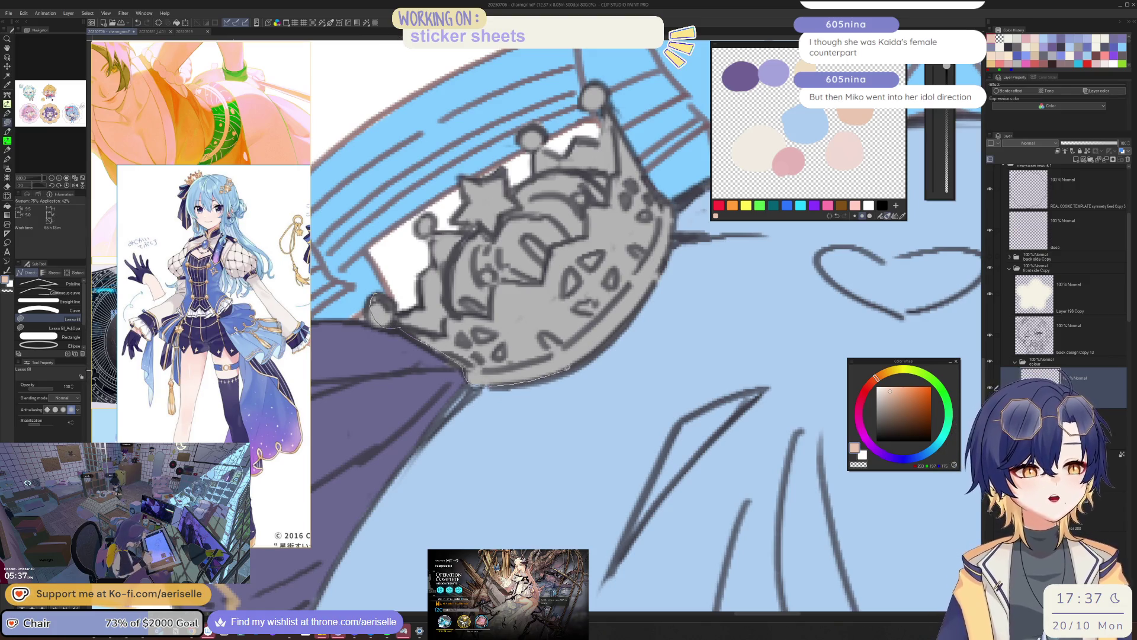
{"action": "left_click_drag", "start_coordinate": [503, 383], "coordinate": [665, 270]}
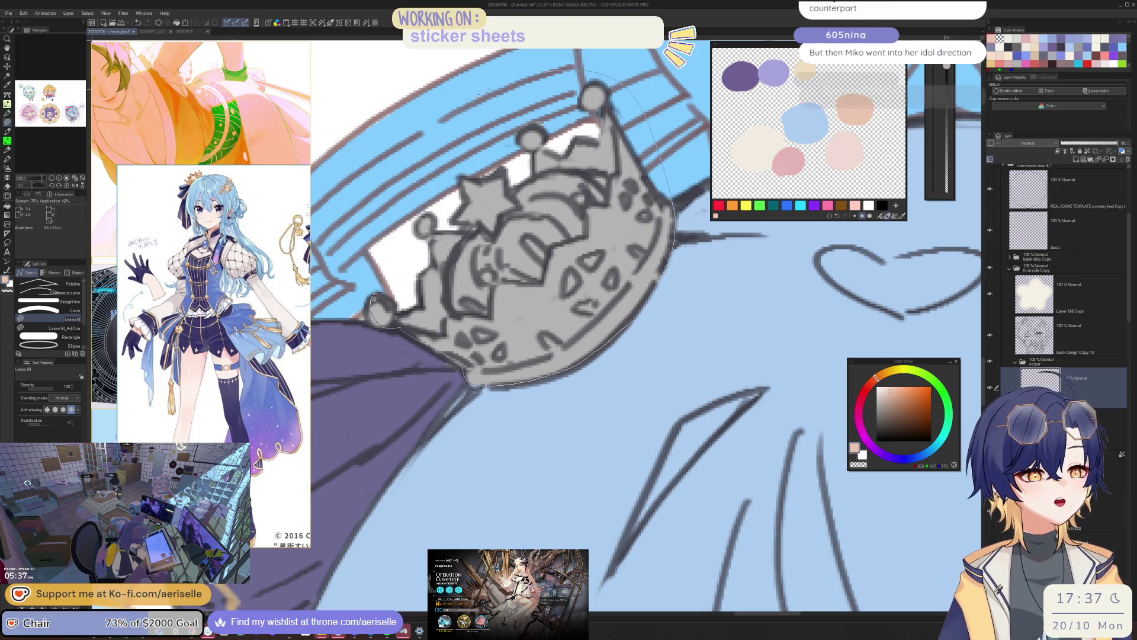
{"action": "left_click_drag", "start_coordinate": [672, 188], "coordinate": [374, 300]}
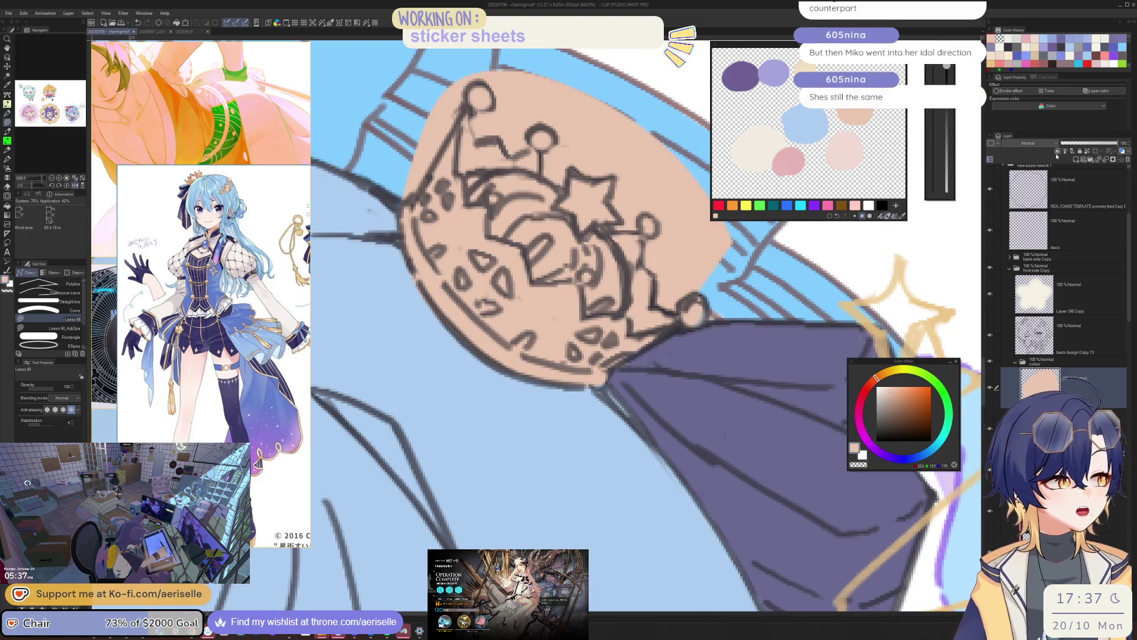
{"action": "left_click_drag", "start_coordinate": [651, 355], "coordinate": [693, 404]}
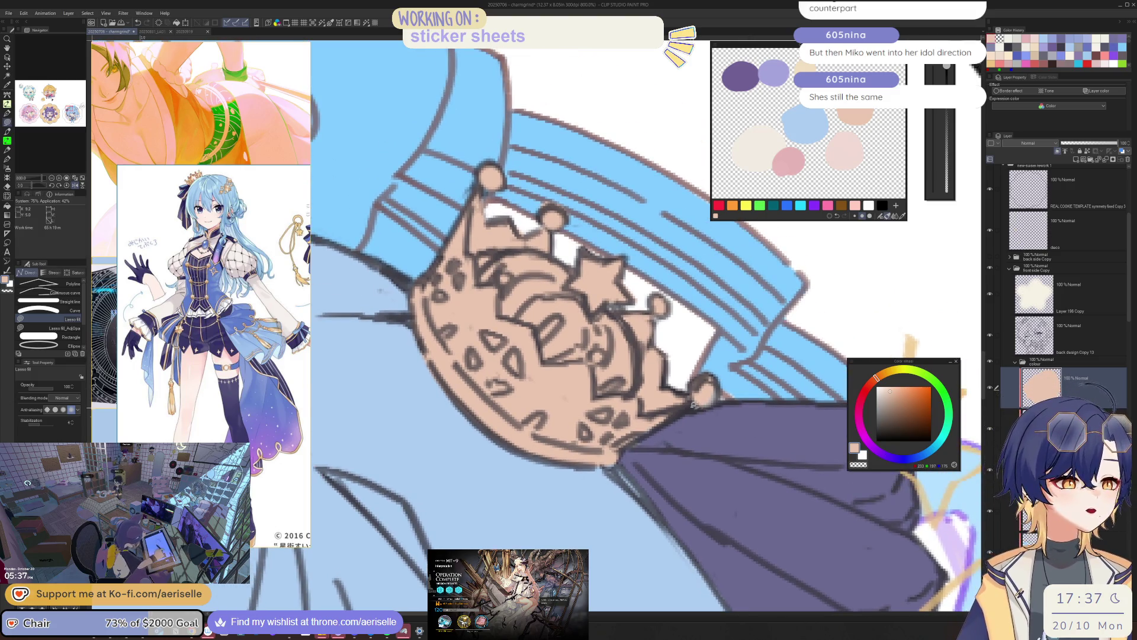
{"action": "scroll", "coordinate": [693, 404], "scroll_direction": "down", "scroll_amount": 2}
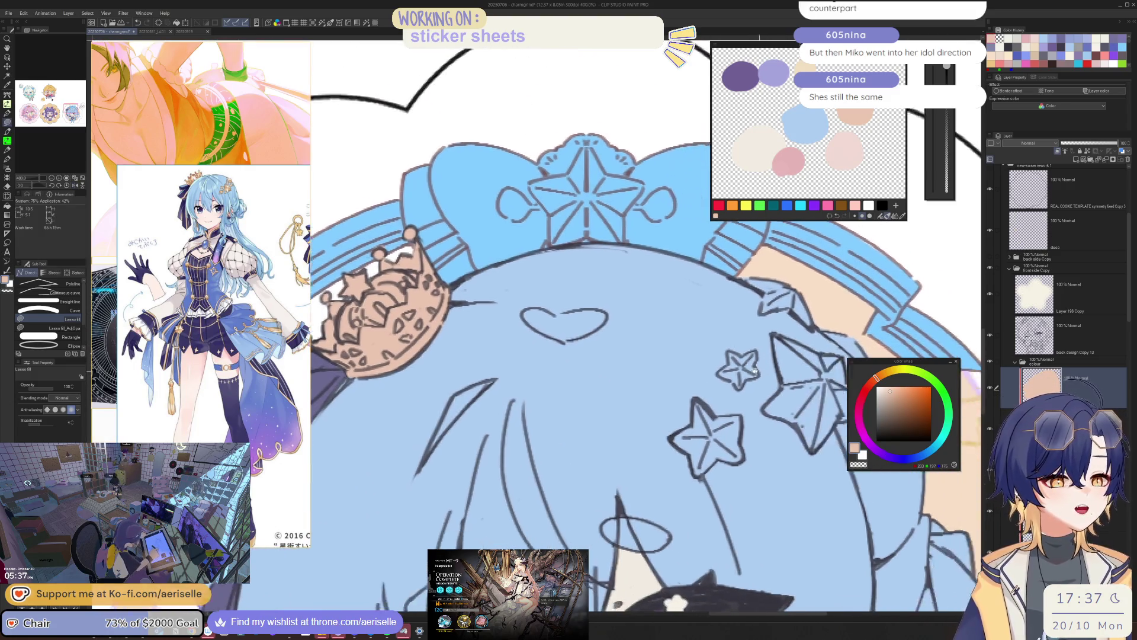
- Lasso-fill the small star hair ornament with peach
{"action": "scroll", "coordinate": [639, 395], "scroll_direction": "up", "scroll_amount": 2}
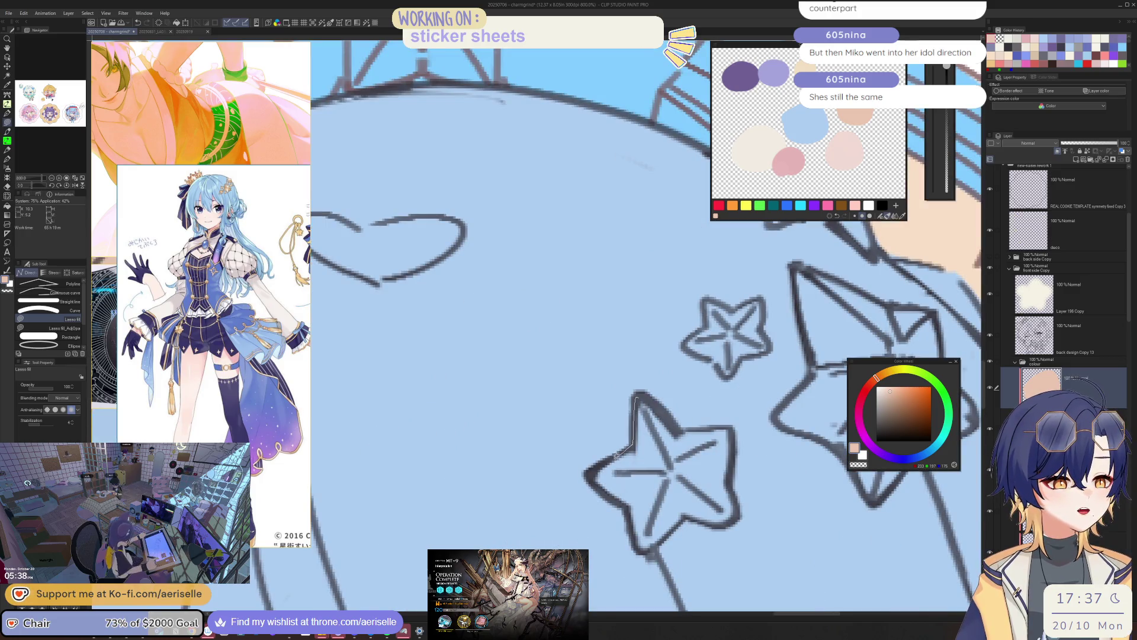
{"action": "mouse_move", "coordinate": [660, 541]}
{"action": "left_mouse_down"}
{"action": "mouse_move", "coordinate": [732, 477]}
{"action": "mouse_move", "coordinate": [733, 441]}
{"action": "mouse_move", "coordinate": [637, 395]}
{"action": "left_mouse_up"}
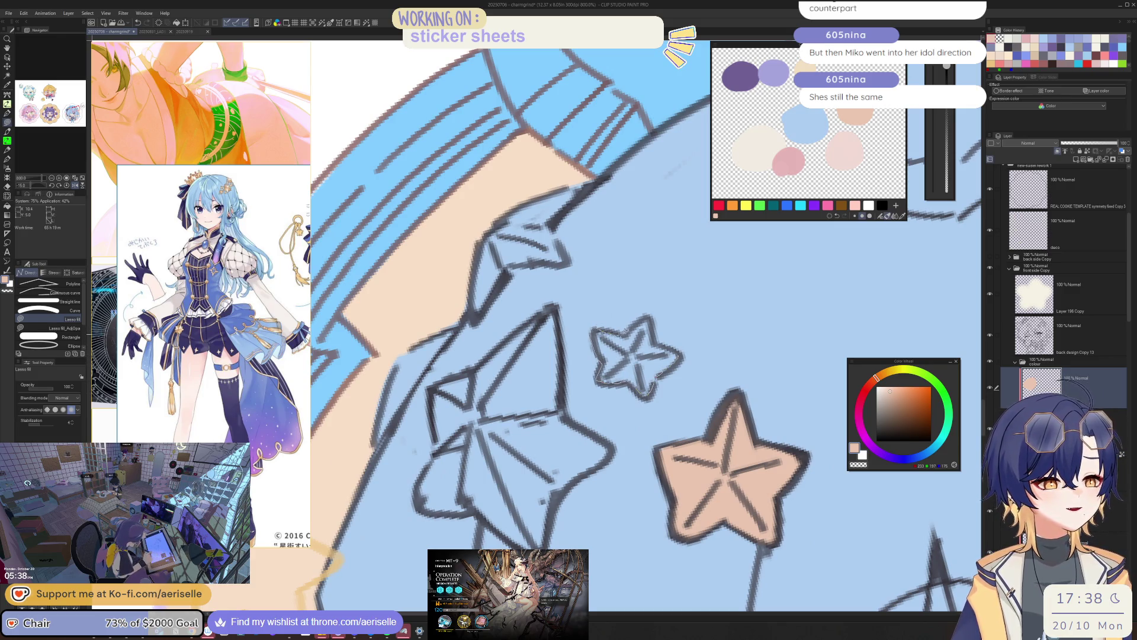
{"action": "left_click_drag", "start_coordinate": [656, 324], "coordinate": [676, 342]}
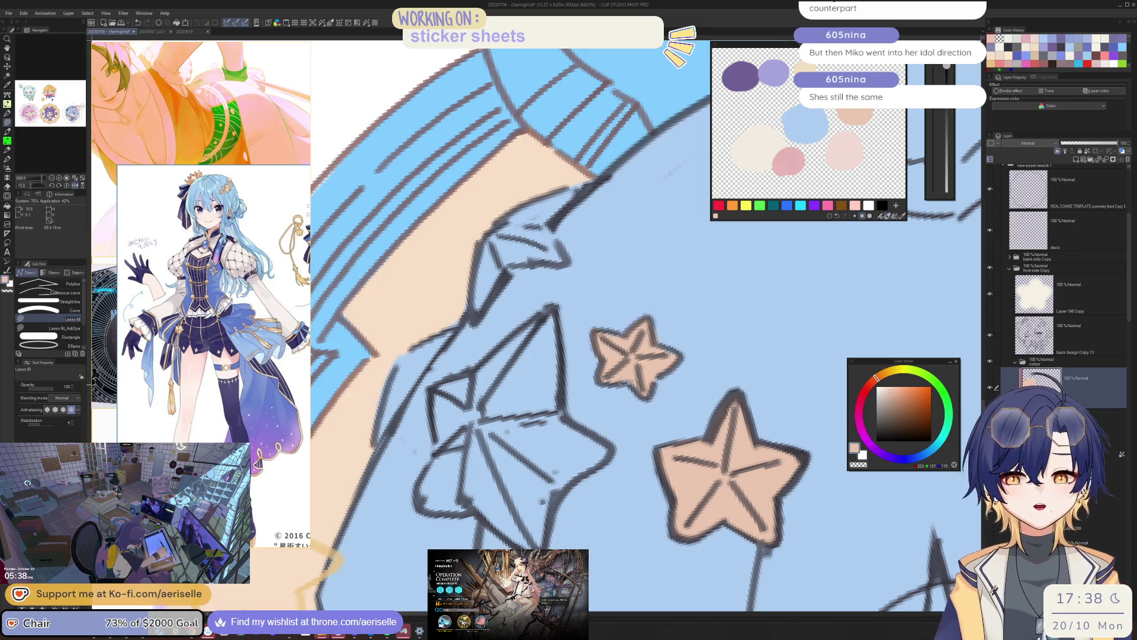
{"action": "key", "text": "e"}
{"action": "key", "text": "u"}
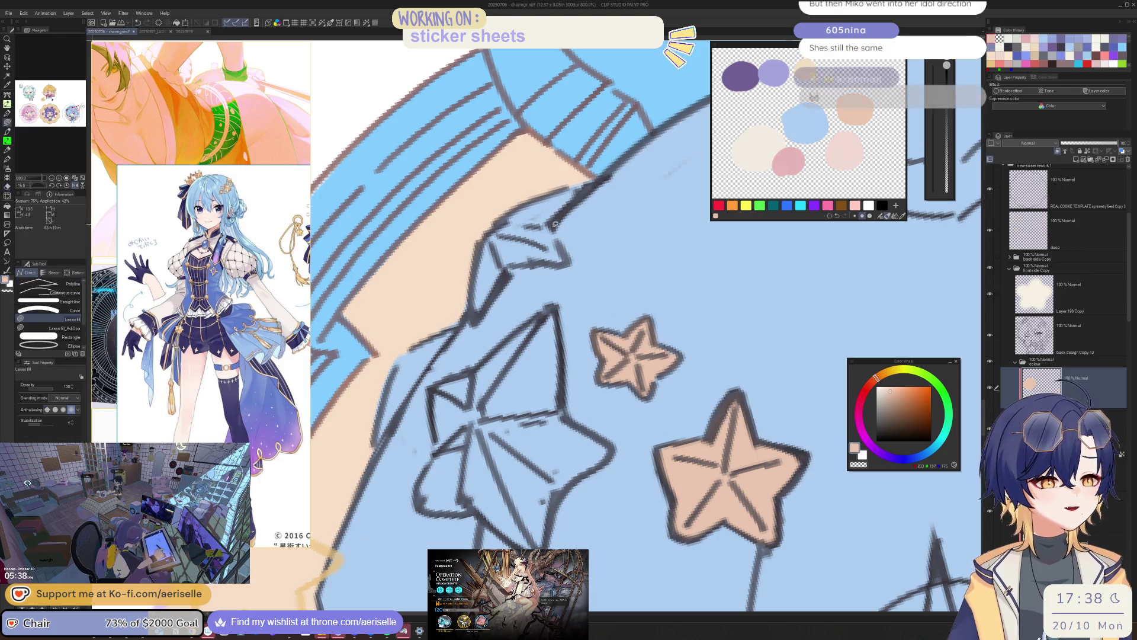
- Fill the hat-brim strip and the right-hand star with peach, then reset the view
{"action": "mouse_move", "coordinate": [590, 174]}
{"action": "left_mouse_down"}
{"action": "mouse_move", "coordinate": [373, 442]}
{"action": "mouse_move", "coordinate": [461, 305]}
{"action": "mouse_move", "coordinate": [510, 267]}
{"action": "left_mouse_up"}
{"action": "mouse_move", "coordinate": [543, 211]}
{"action": "left_mouse_down"}
{"action": "mouse_move", "coordinate": [558, 236]}
{"action": "mouse_move", "coordinate": [614, 231]}
{"action": "mouse_move", "coordinate": [573, 247]}
{"action": "mouse_move", "coordinate": [570, 339]}
{"action": "mouse_move", "coordinate": [549, 370]}
{"action": "mouse_move", "coordinate": [554, 418]}
{"action": "mouse_move", "coordinate": [598, 498]}
{"action": "mouse_move", "coordinate": [664, 448]}
{"action": "mouse_move", "coordinate": [711, 450]}
{"action": "mouse_move", "coordinate": [685, 320]}
{"action": "left_mouse_up"}
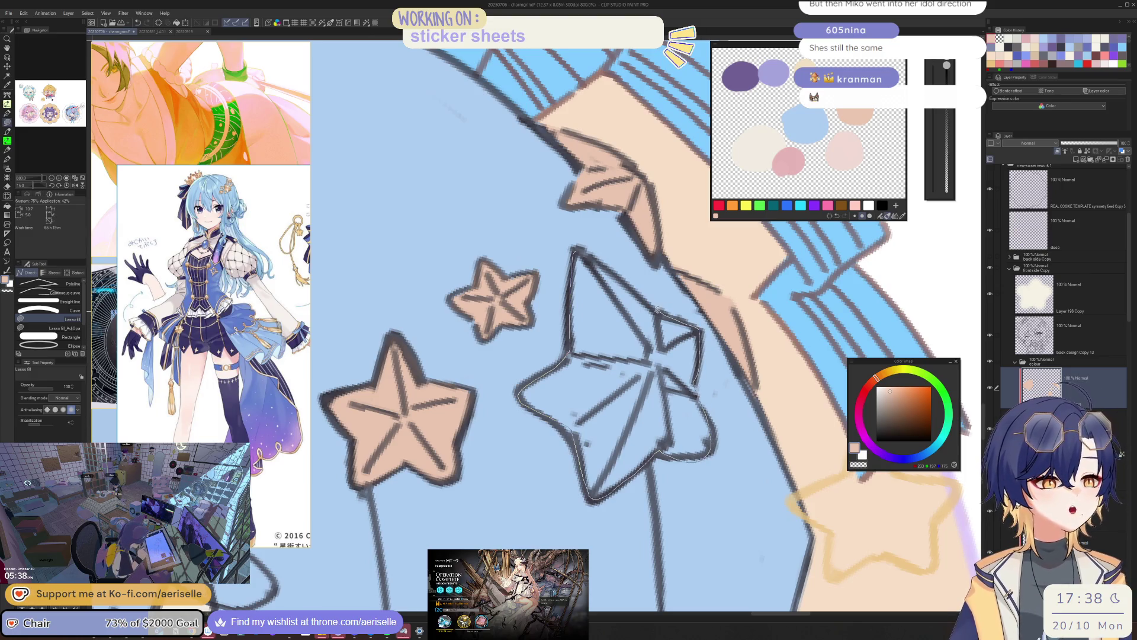
{"action": "left_click_drag", "start_coordinate": [618, 271], "coordinate": [600, 251]}
{"action": "key", "text": "e"}
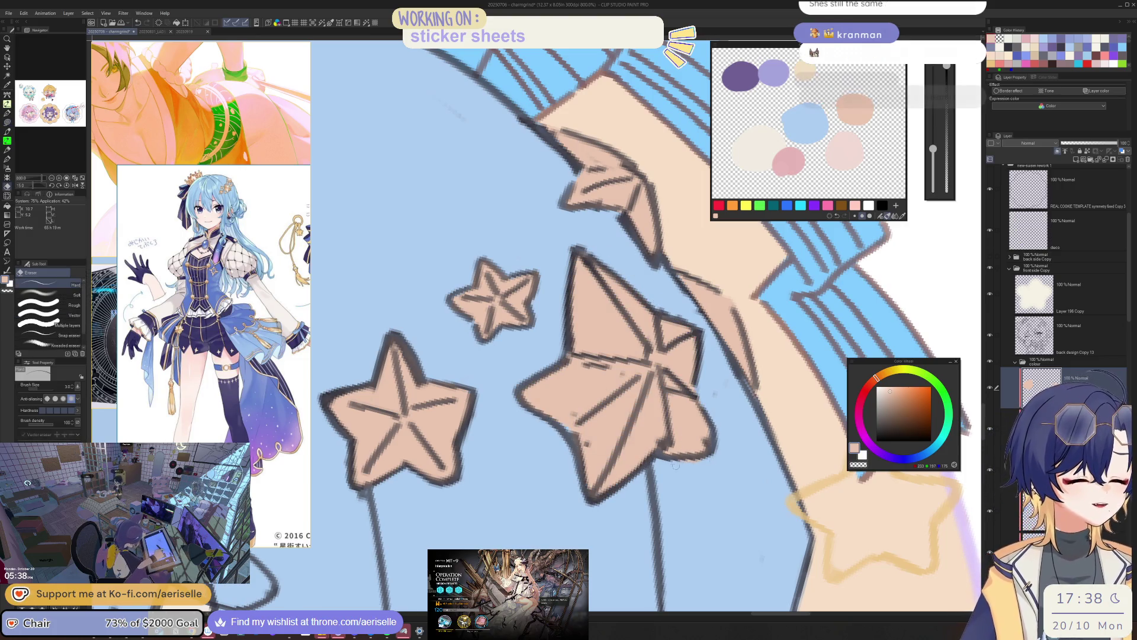
{"action": "left_click_drag", "start_coordinate": [675, 466], "coordinate": [685, 407]}
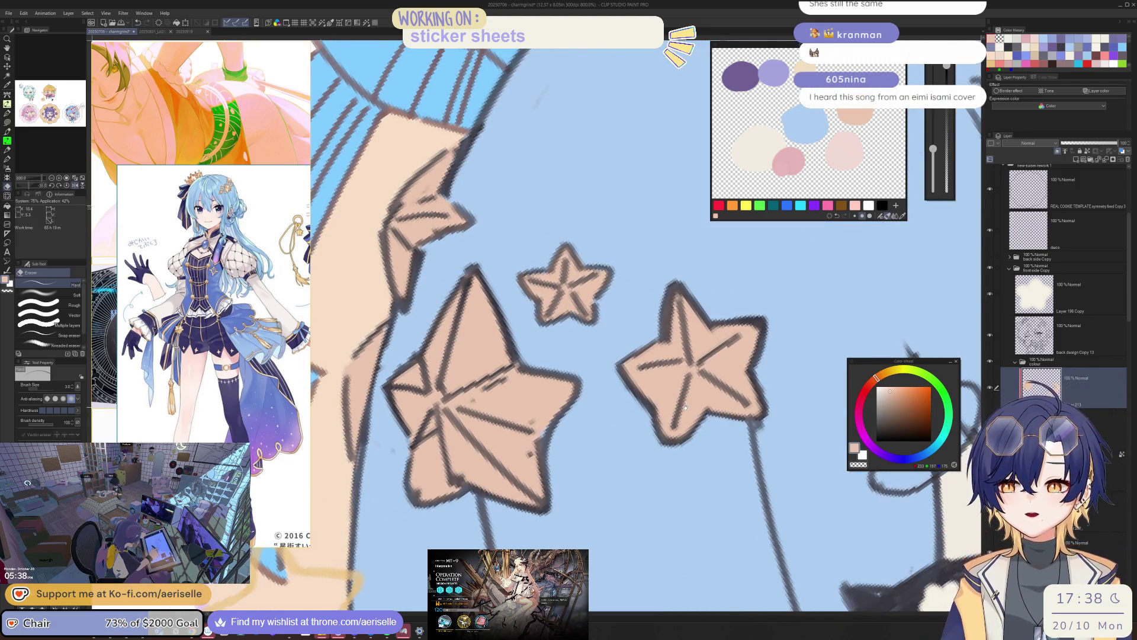
{"action": "scroll", "coordinate": [686, 407], "scroll_direction": "down", "scroll_amount": 3}
{"action": "key", "text": "u"}
{"action": "scroll", "coordinate": [687, 388], "scroll_direction": "down", "scroll_amount": 5}
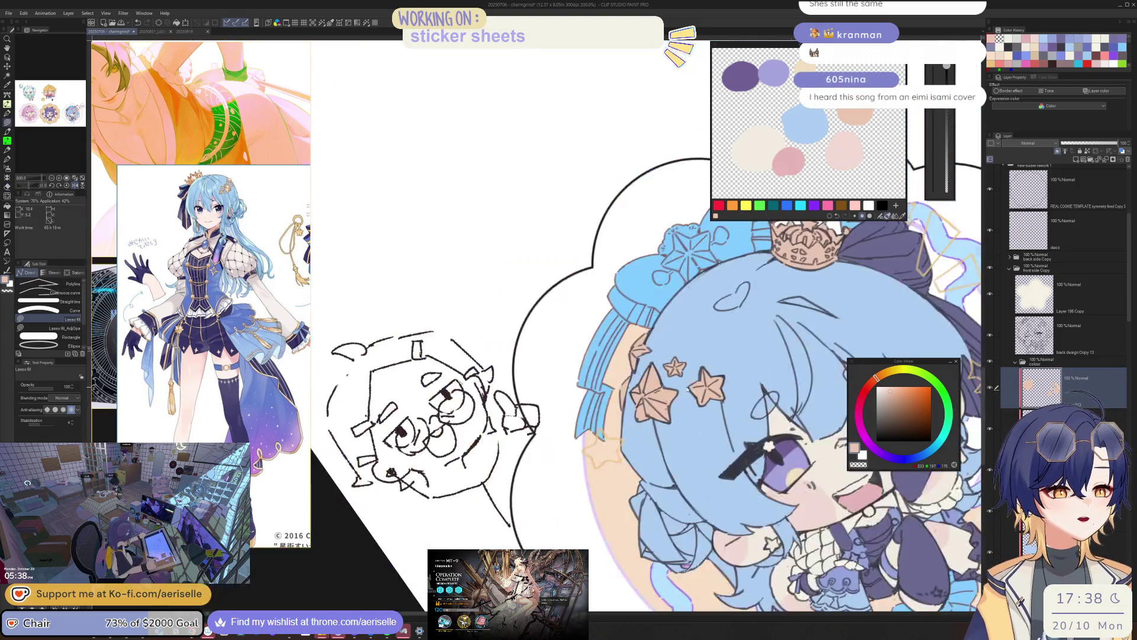
- Fill the bow's star and two small circles with peach
{"action": "mouse_move", "coordinate": [687, 388]}
{"action": "left_mouse_down"}
{"action": "mouse_move", "coordinate": [702, 313]}
{"action": "mouse_move", "coordinate": [773, 272]}
{"action": "left_mouse_up"}
{"action": "scroll", "coordinate": [603, 382], "scroll_direction": "up", "scroll_amount": 2}
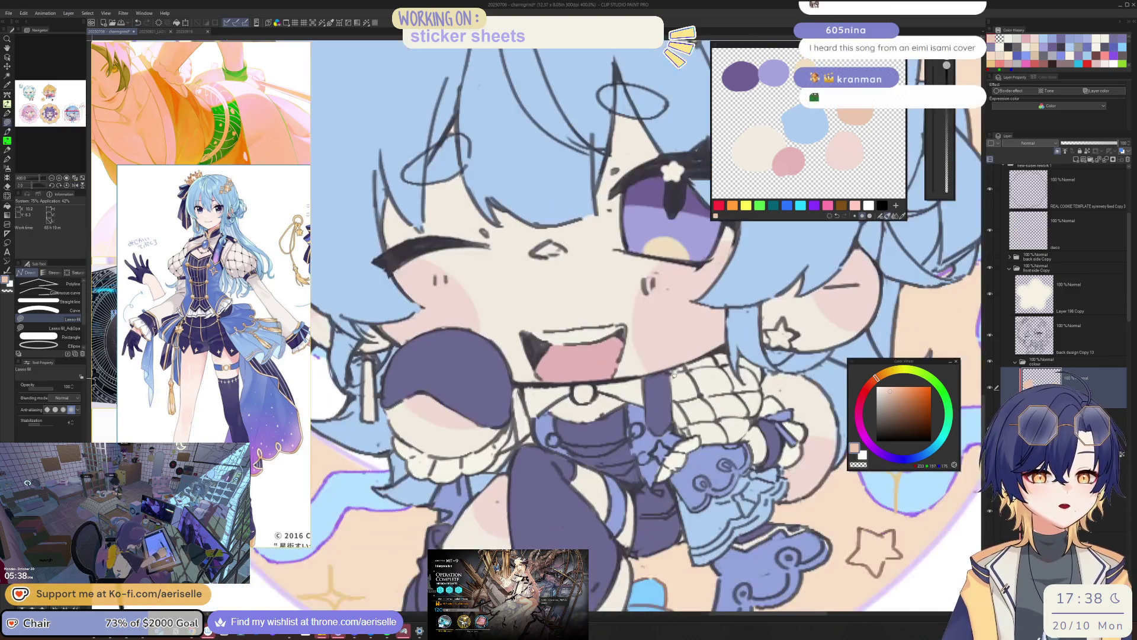
{"action": "scroll", "coordinate": [716, 409], "scroll_direction": "up", "scroll_amount": 1}
{"action": "scroll", "coordinate": [681, 396], "scroll_direction": "up", "scroll_amount": 1}
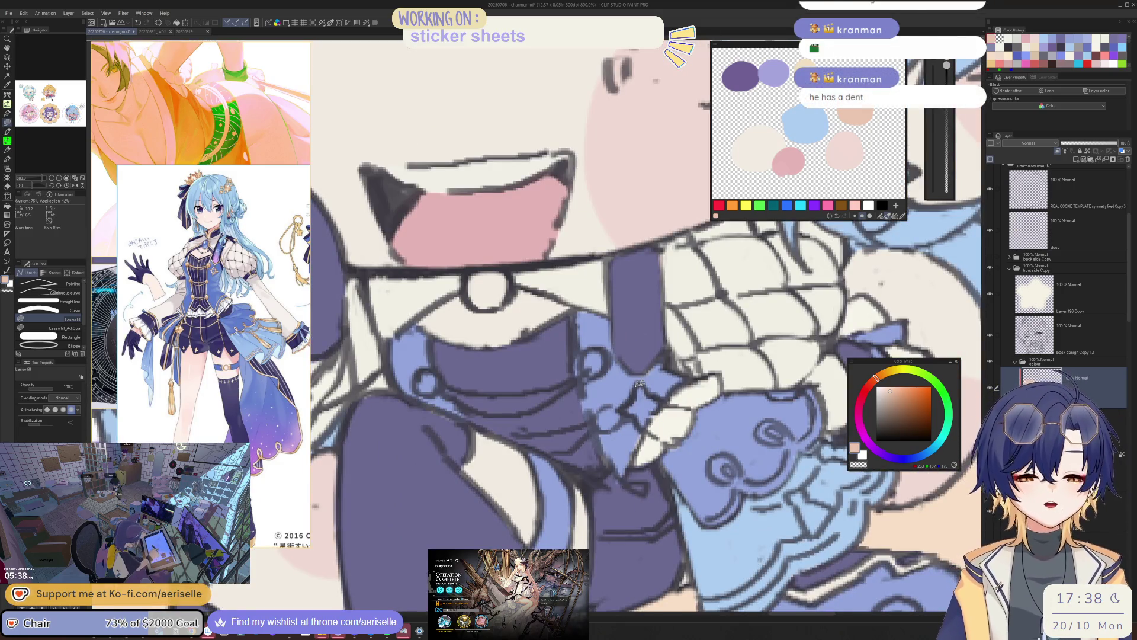
{"action": "left_click_drag", "start_coordinate": [625, 408], "coordinate": [663, 400]}
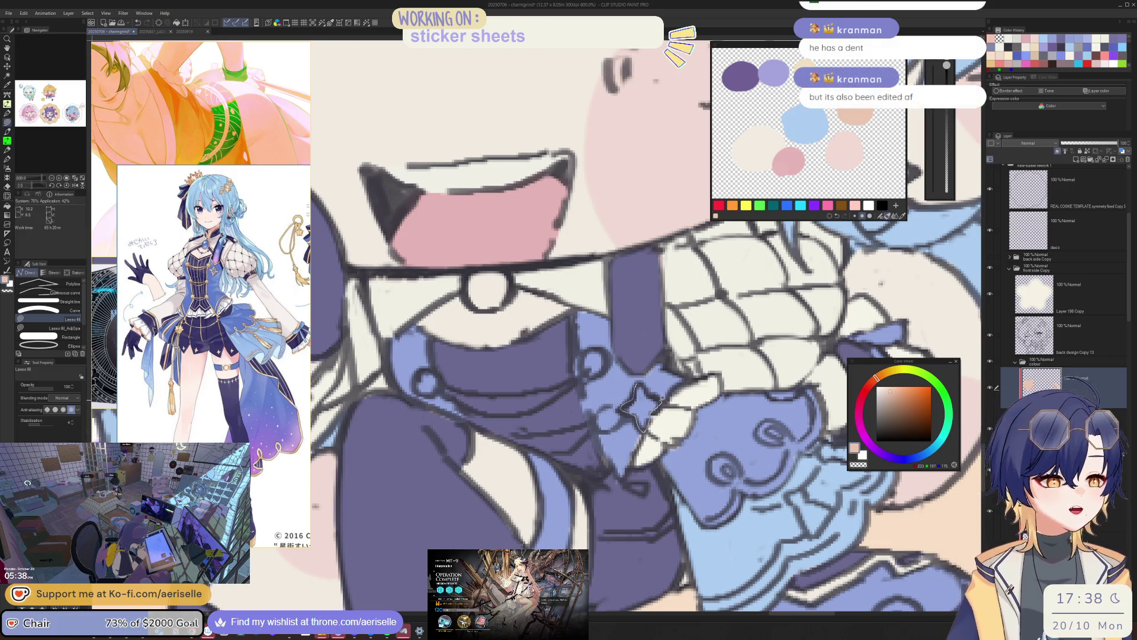
{"action": "left_click_drag", "start_coordinate": [591, 375], "coordinate": [604, 409]}
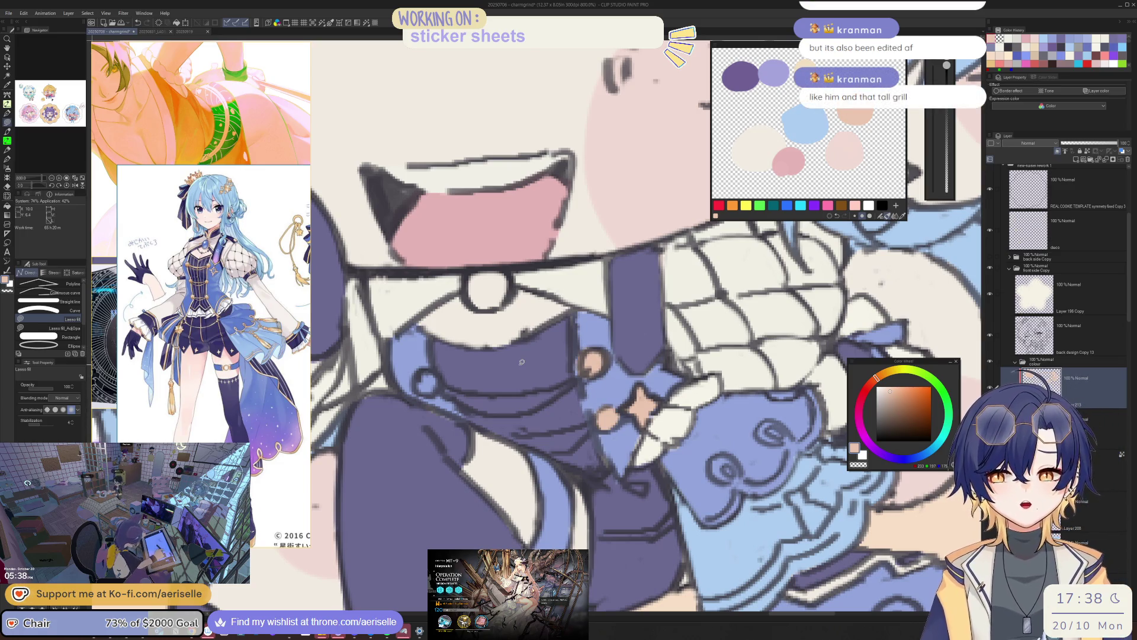
{"action": "left_click_drag", "start_coordinate": [426, 369], "coordinate": [428, 370]}
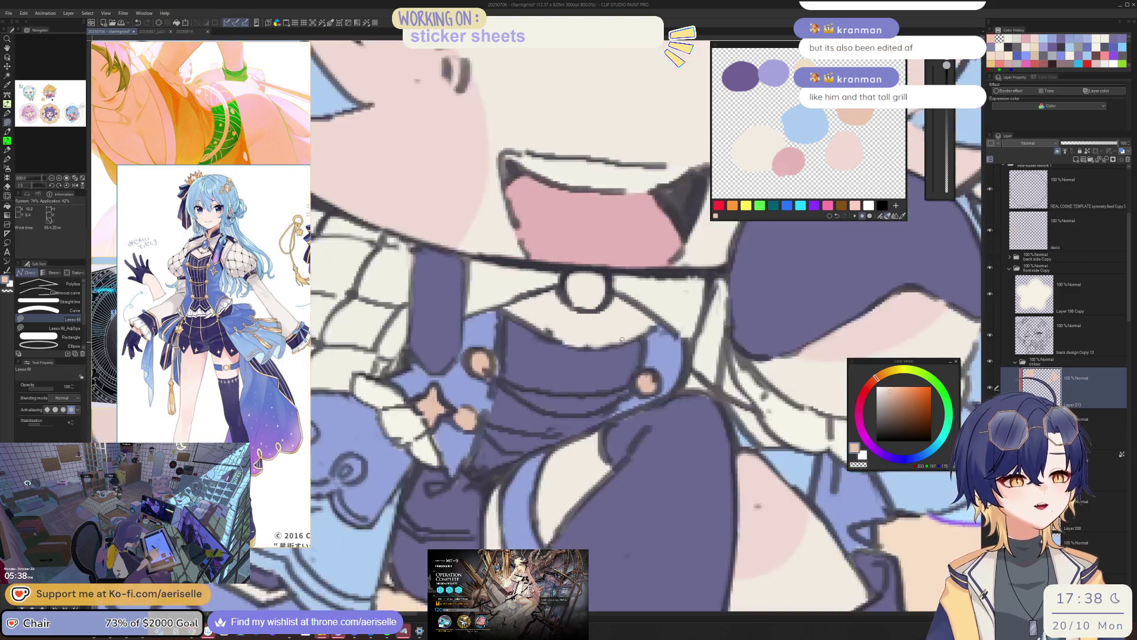
- Mirror the view to check it, then lasso-fill a peach swirl accent on the skirt
{"action": "scroll", "coordinate": [497, 392], "scroll_direction": "down", "scroll_amount": 5}
{"action": "scroll", "coordinate": [578, 351], "scroll_direction": "up", "scroll_amount": 5}
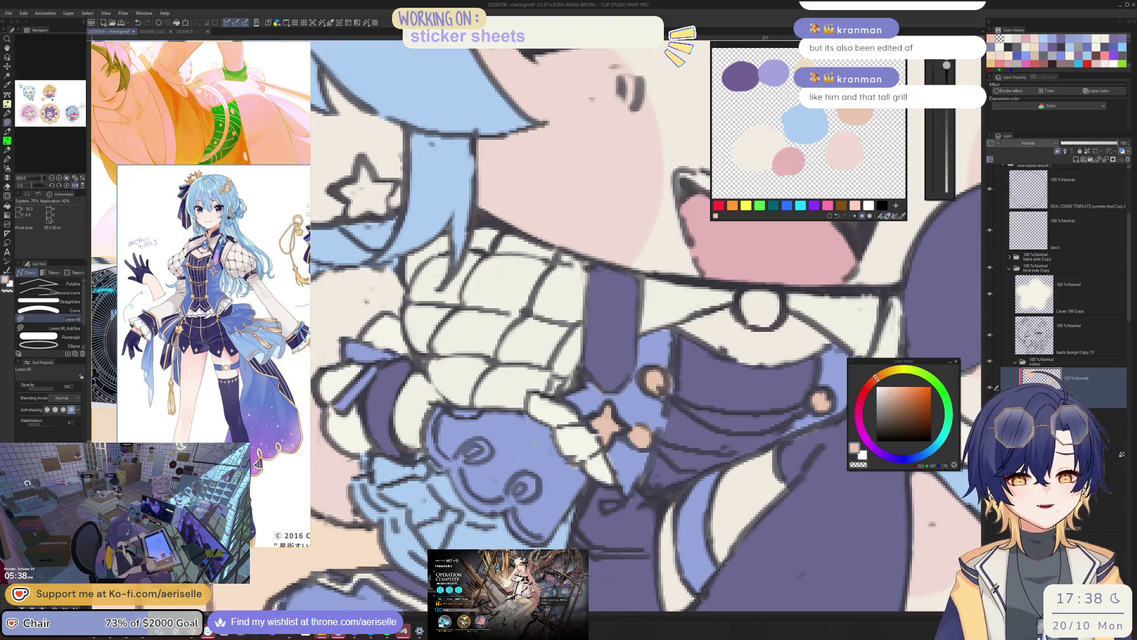
{"action": "key", "text": "h"}
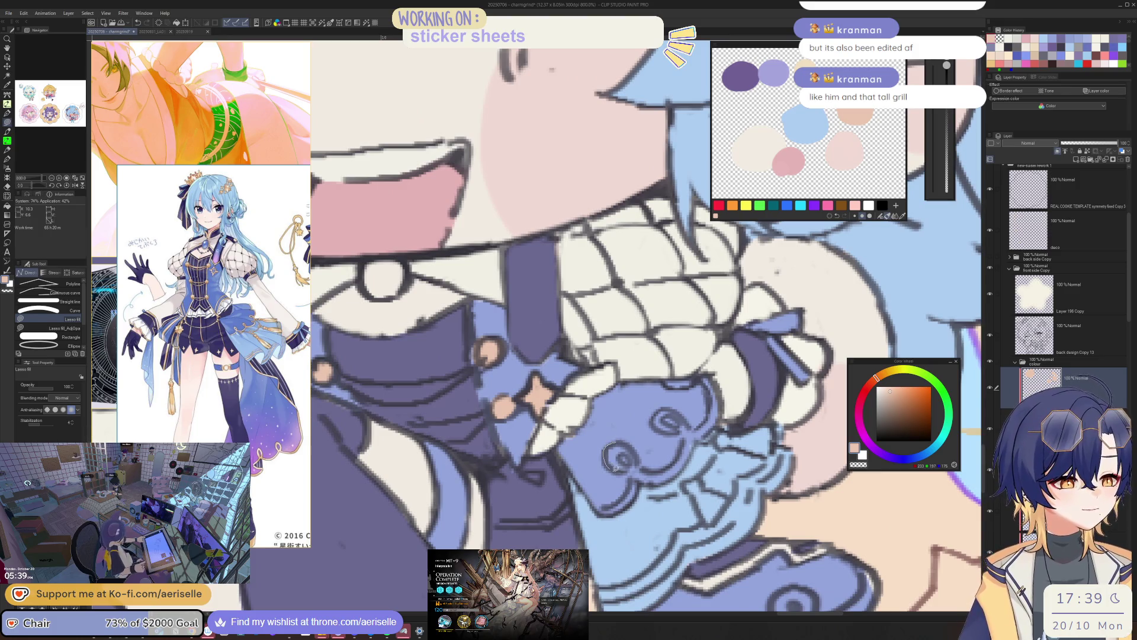
{"action": "key", "text": "e"}
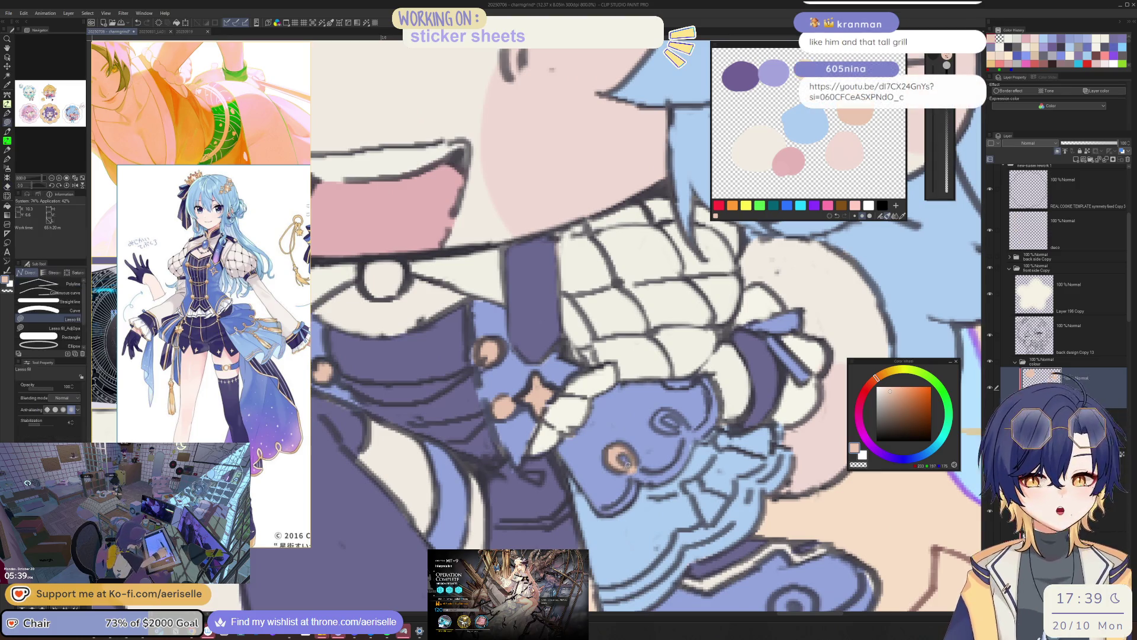
{"action": "key", "text": "o"}
{"action": "key", "text": "u"}
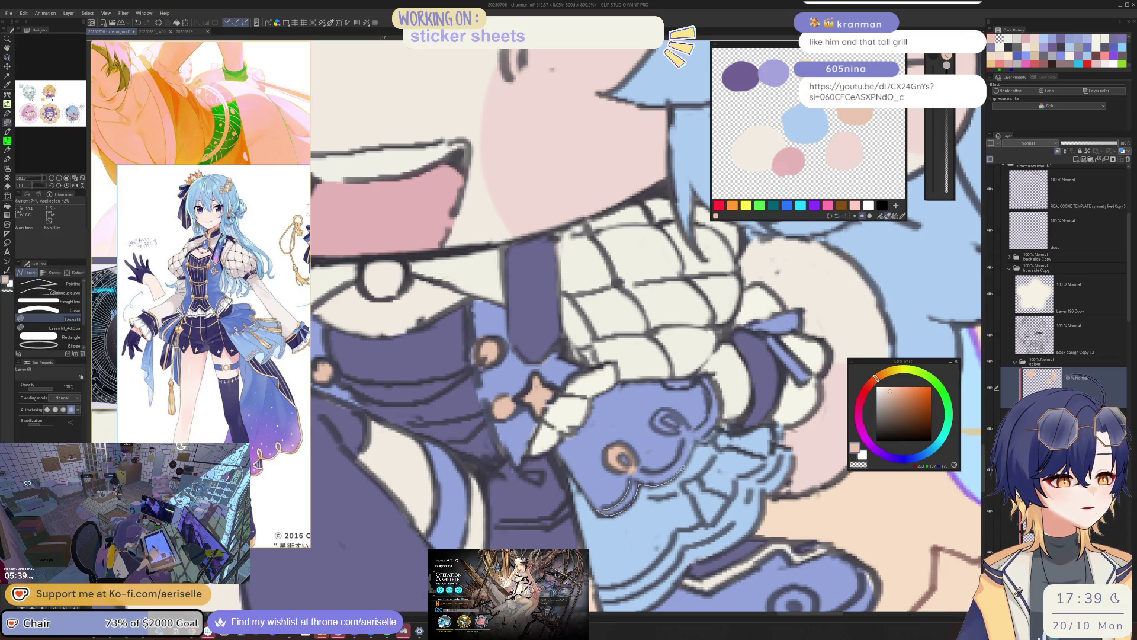
{"action": "left_click_drag", "start_coordinate": [695, 434], "coordinate": [616, 462]}
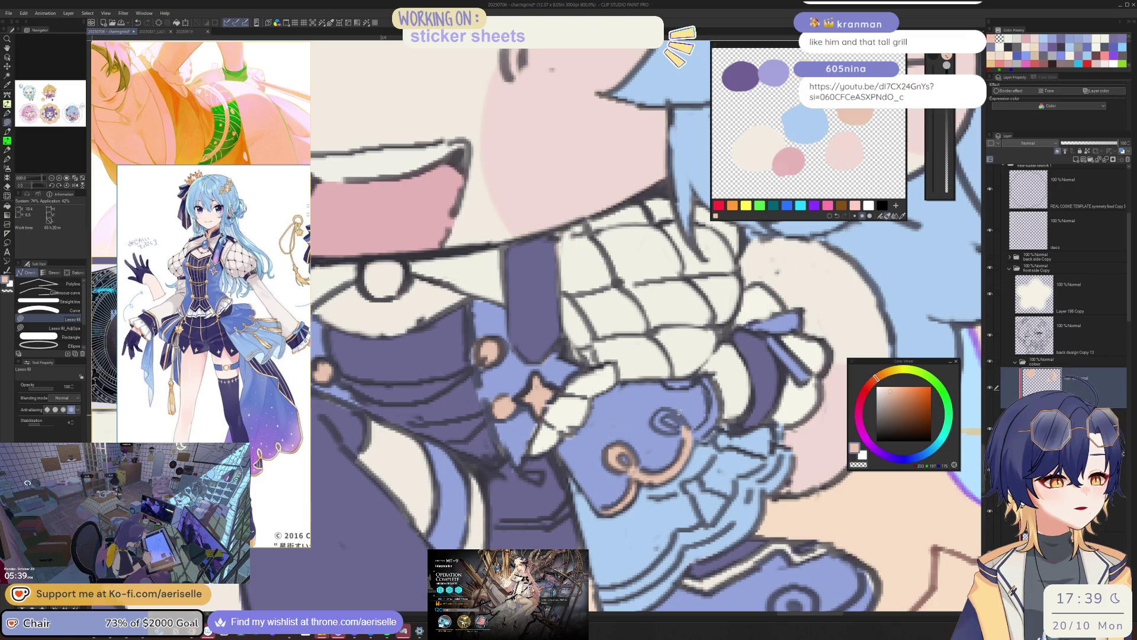
- Lasso-fill four more peach trim arcs and shapes along the skirt, then zoom out
{"action": "left_click_drag", "start_coordinate": [664, 407], "coordinate": [687, 431]}
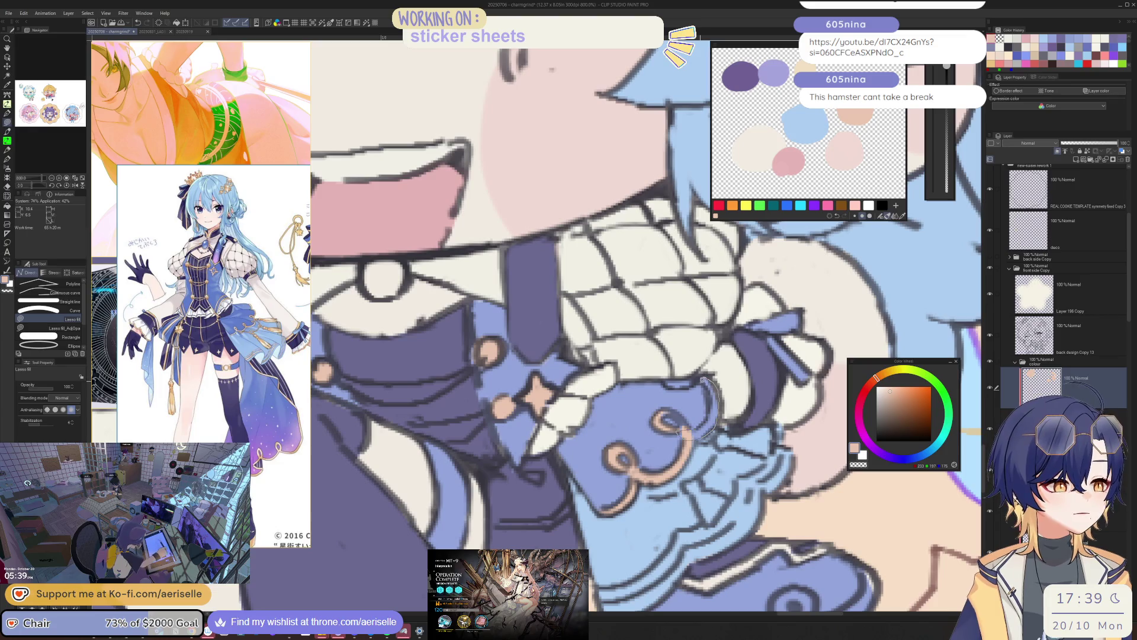
{"action": "left_click_drag", "start_coordinate": [681, 434], "coordinate": [685, 427]}
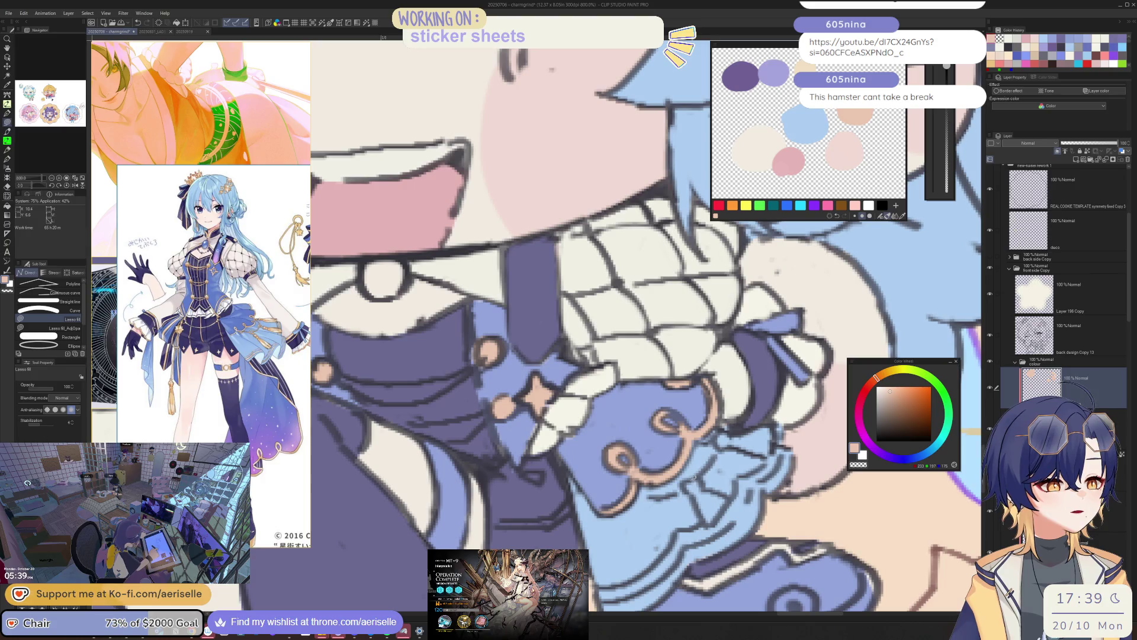
{"action": "left_click_drag", "start_coordinate": [704, 525], "coordinate": [687, 483]}
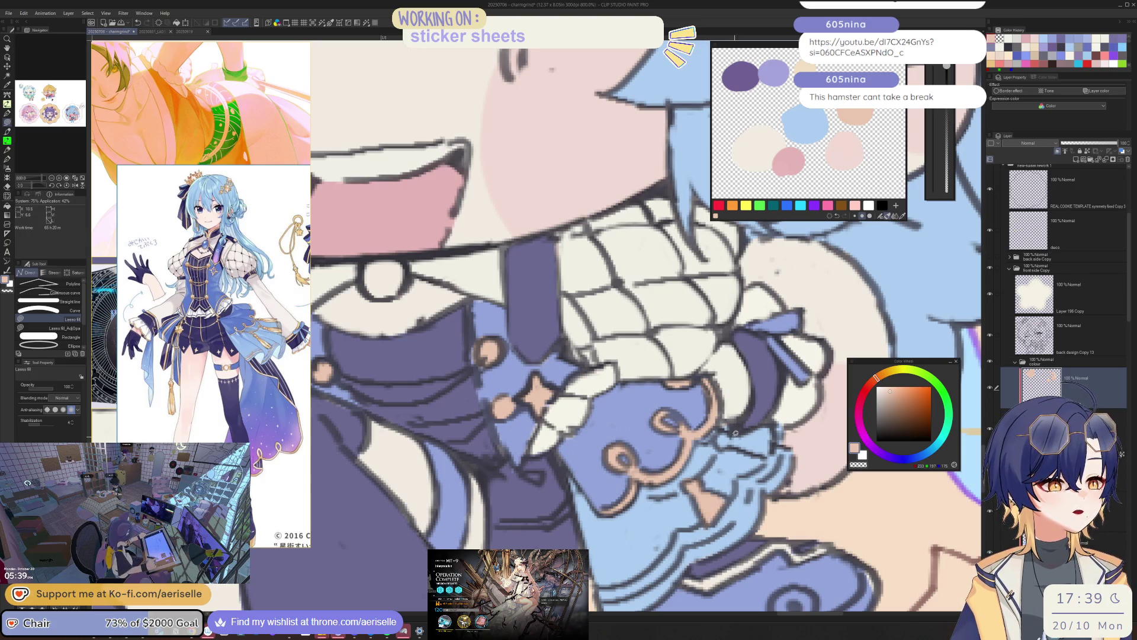
{"action": "left_click_drag", "start_coordinate": [752, 453], "coordinate": [767, 426]}
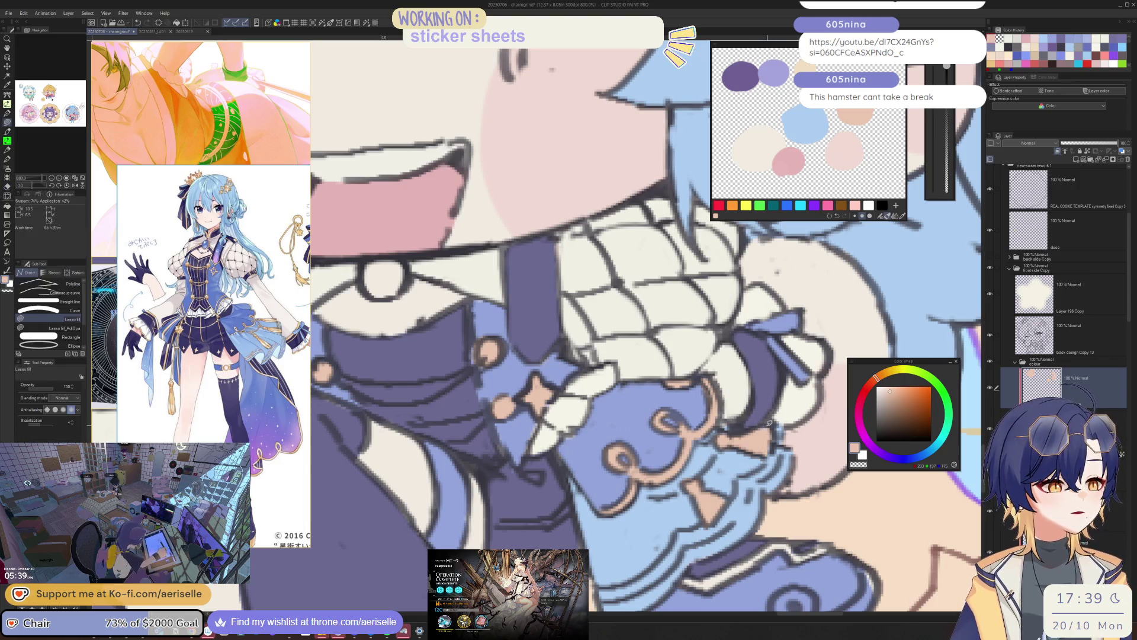
{"action": "key", "text": "ctrl+minus"}
{"action": "key", "text": "ctrl+minus"}
{"action": "key", "text": "ctrl+minus"}
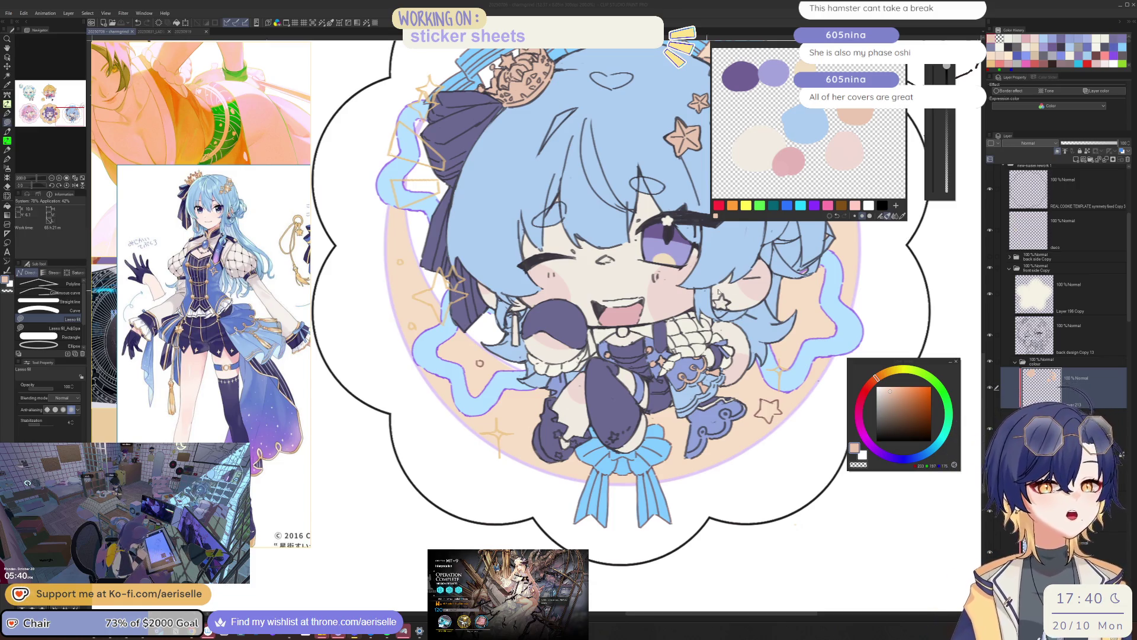
{"action": "mouse_move", "coordinate": [775, 362]}
{"action": "left_mouse_down"}
{"action": "mouse_move", "coordinate": [581, 446]}
{"action": "mouse_move", "coordinate": [531, 418]}
{"action": "left_mouse_up"}
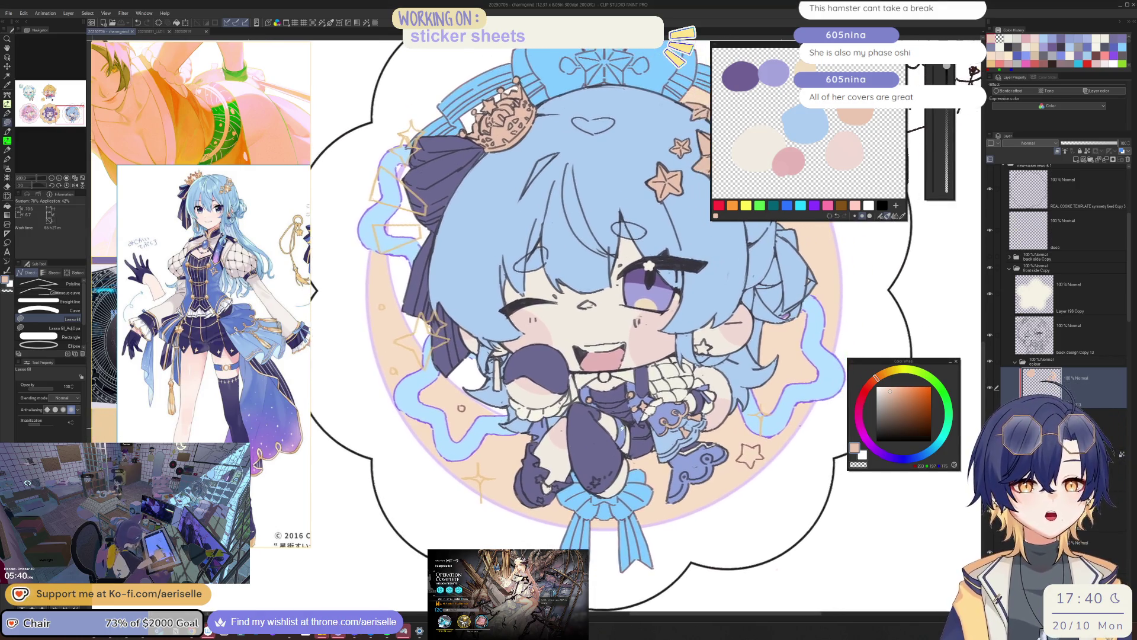
{"action": "scroll", "coordinate": [581, 414], "scroll_direction": "up", "scroll_amount": 3}
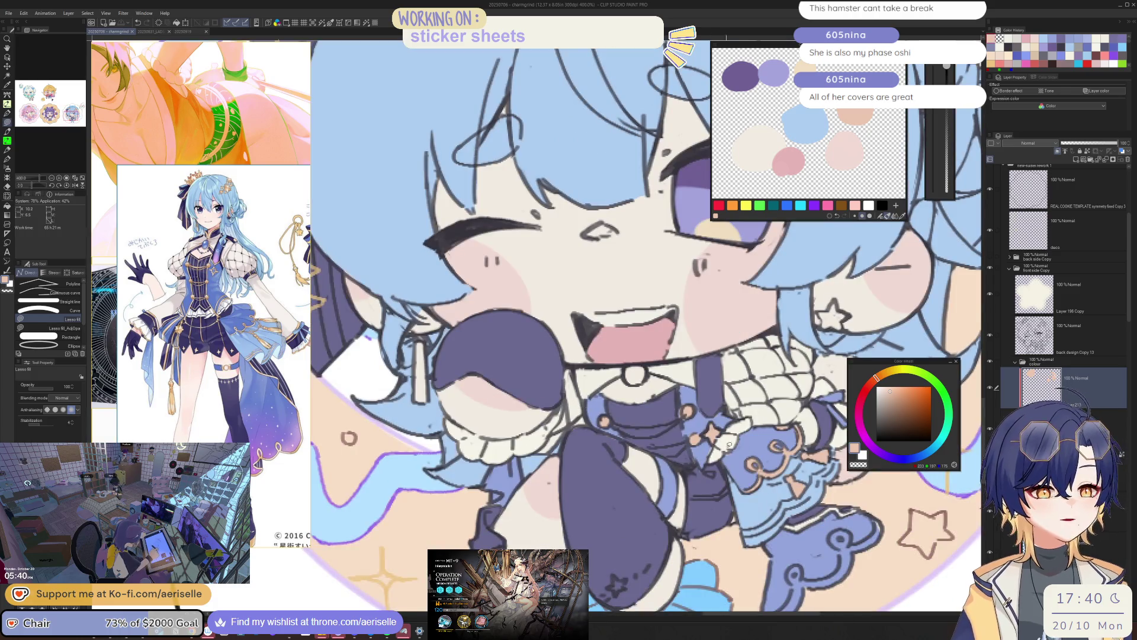
{"action": "mouse_move", "coordinate": [581, 415]}
{"action": "left_mouse_down"}
{"action": "mouse_move", "coordinate": [529, 397]}
{"action": "mouse_move", "coordinate": [650, 404]}
{"action": "mouse_move", "coordinate": [536, 364]}
{"action": "left_mouse_up"}
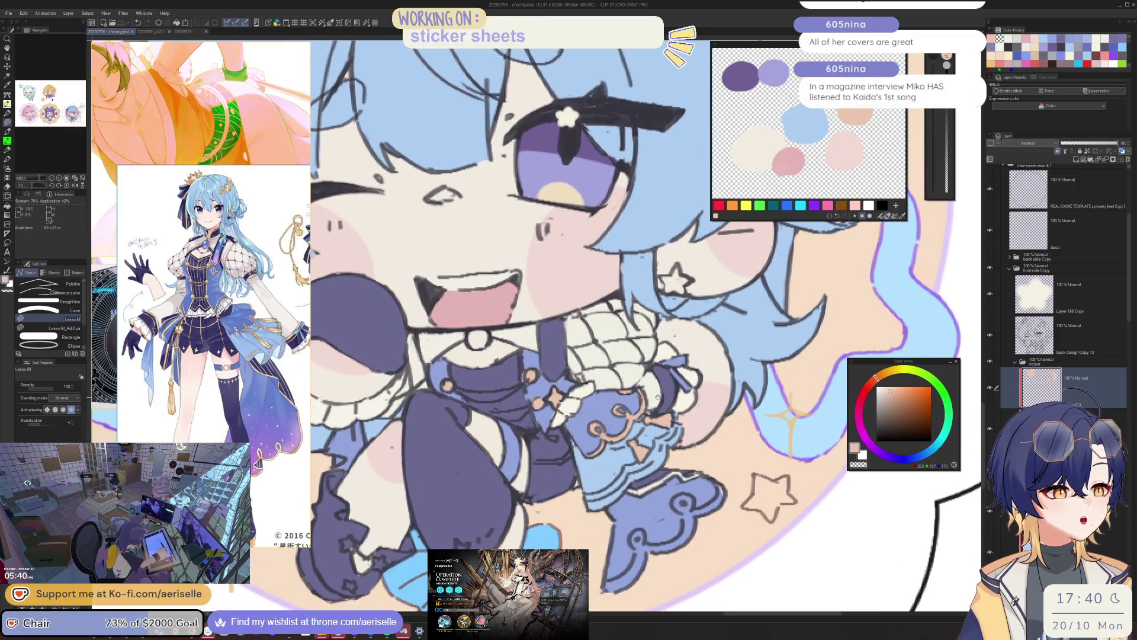
{"action": "scroll", "coordinate": [544, 384], "scroll_direction": "up", "scroll_amount": 2}
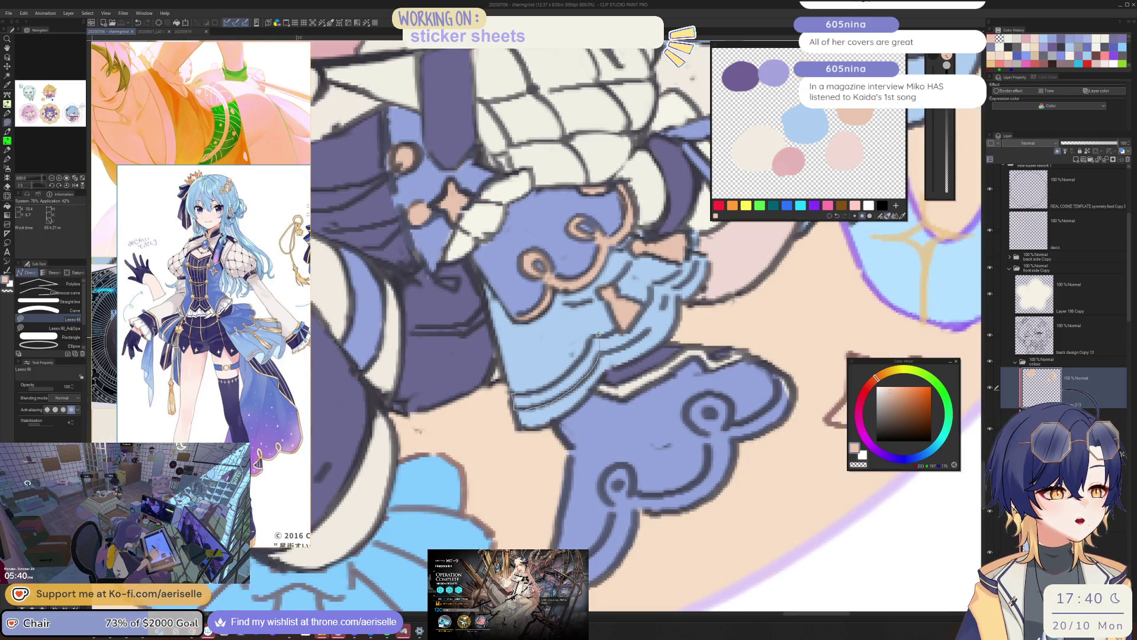
{"action": "left_click_drag", "start_coordinate": [638, 360], "coordinate": [634, 375]}
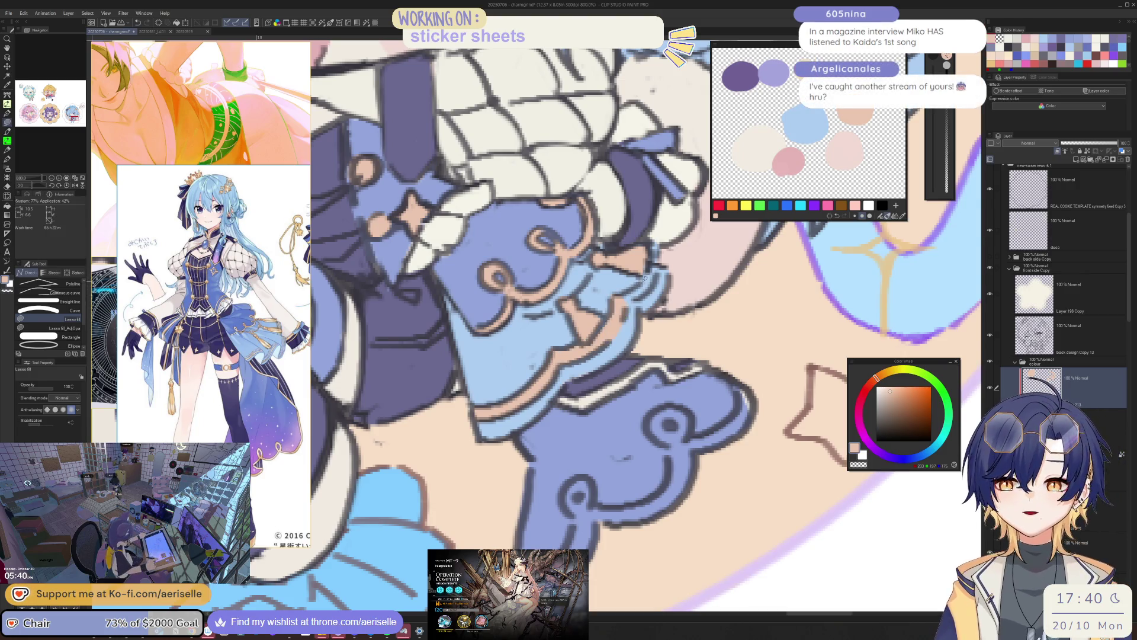
{"action": "left_click_drag", "start_coordinate": [622, 303], "coordinate": [658, 262]}
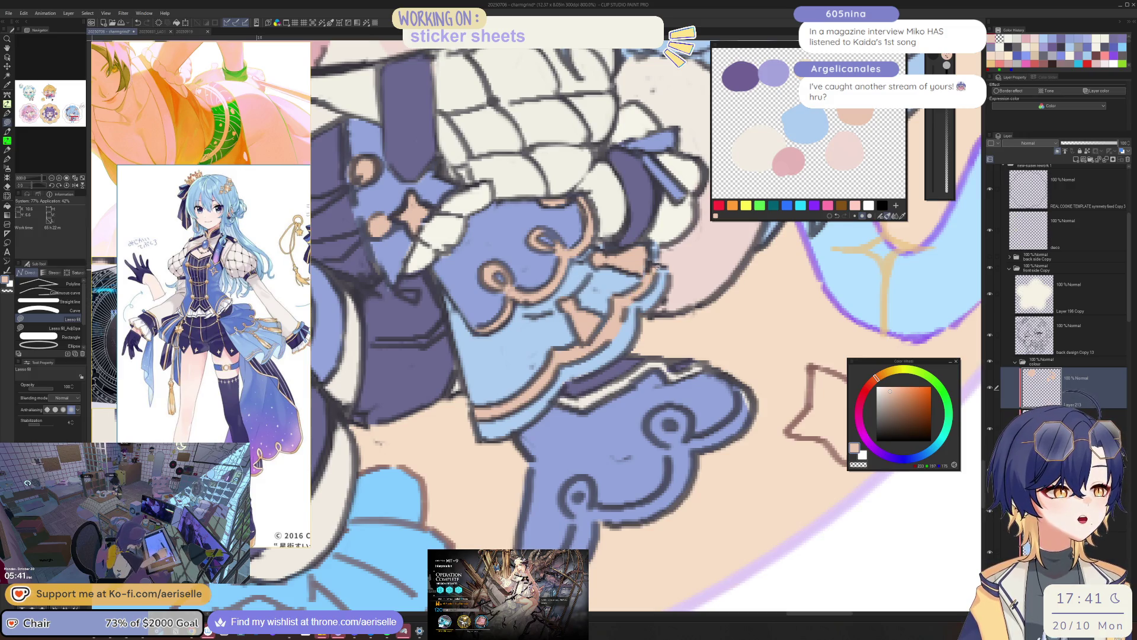
{"action": "scroll", "coordinate": [649, 420], "scroll_direction": "down", "scroll_amount": 5}
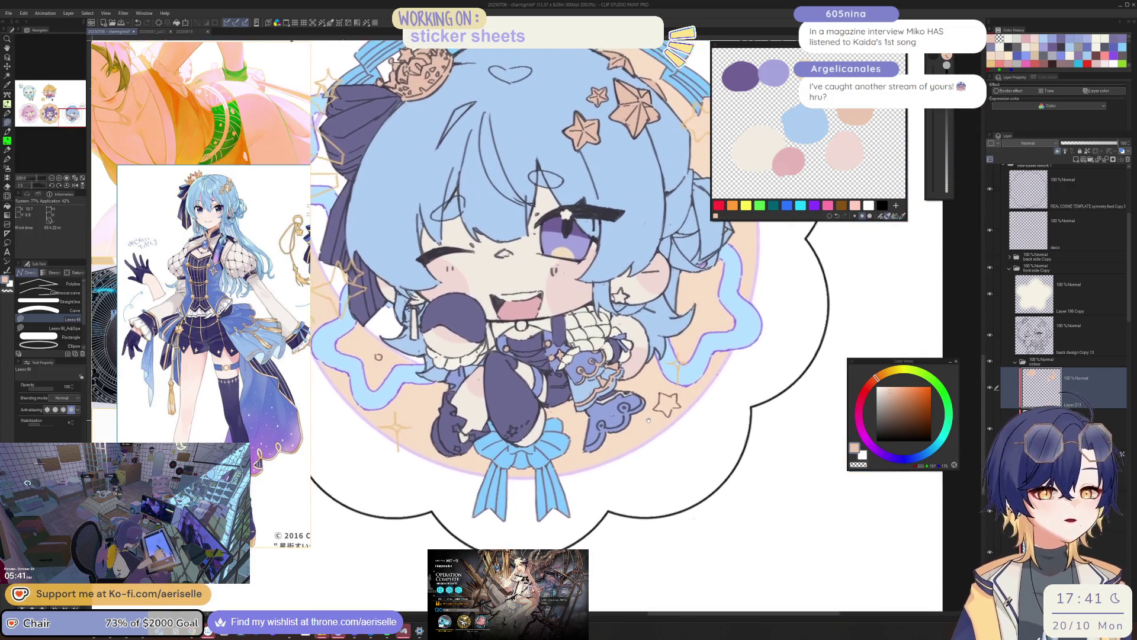
- Zoom in on the face and switch to the Eraser
{"action": "scroll", "coordinate": [554, 319], "scroll_direction": "up", "scroll_amount": 3}
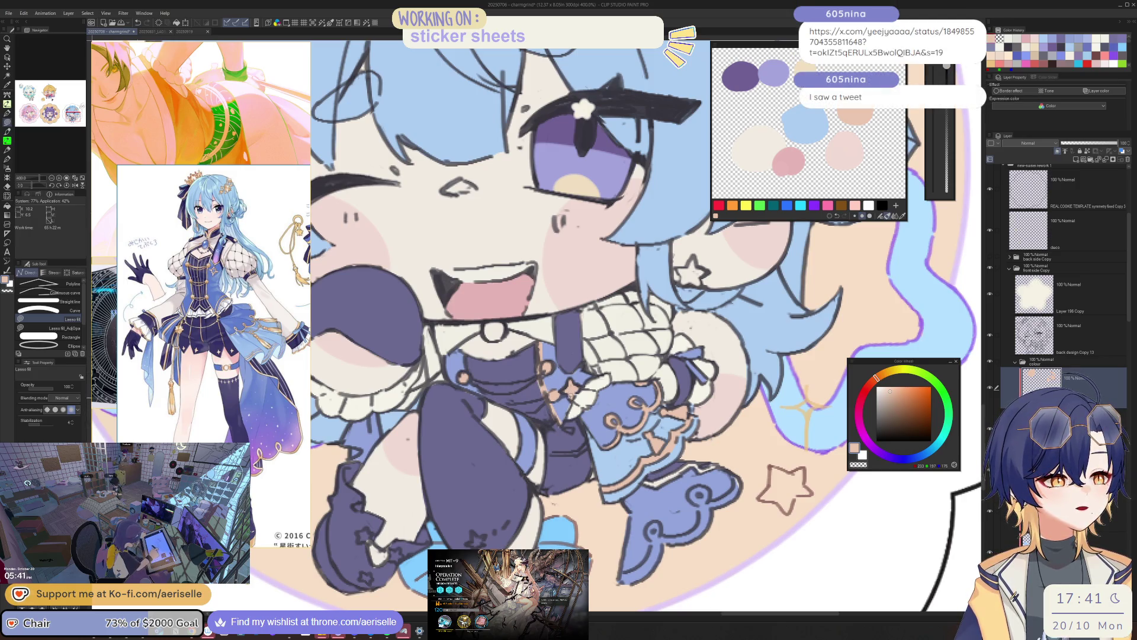
{"action": "key", "text": "e"}
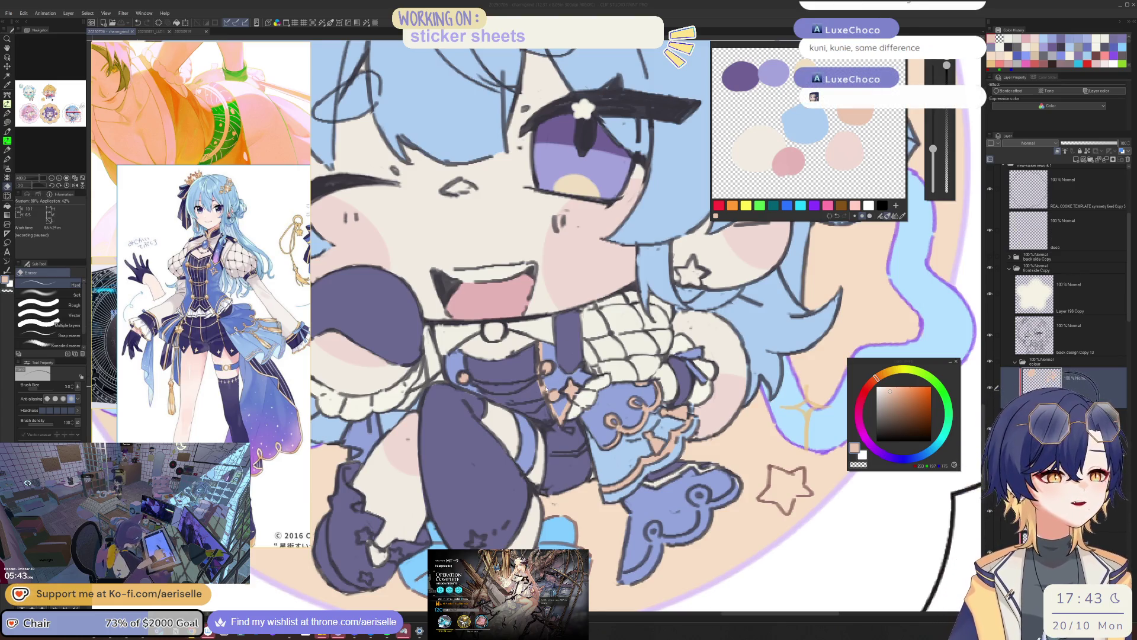
- Lasso-fill a small peach accent beside the sleeve on the dark bodice
{"action": "key", "text": "ctrl+plus"}
{"action": "key", "text": "ctrl+plus"}
{"action": "key", "text": "u"}
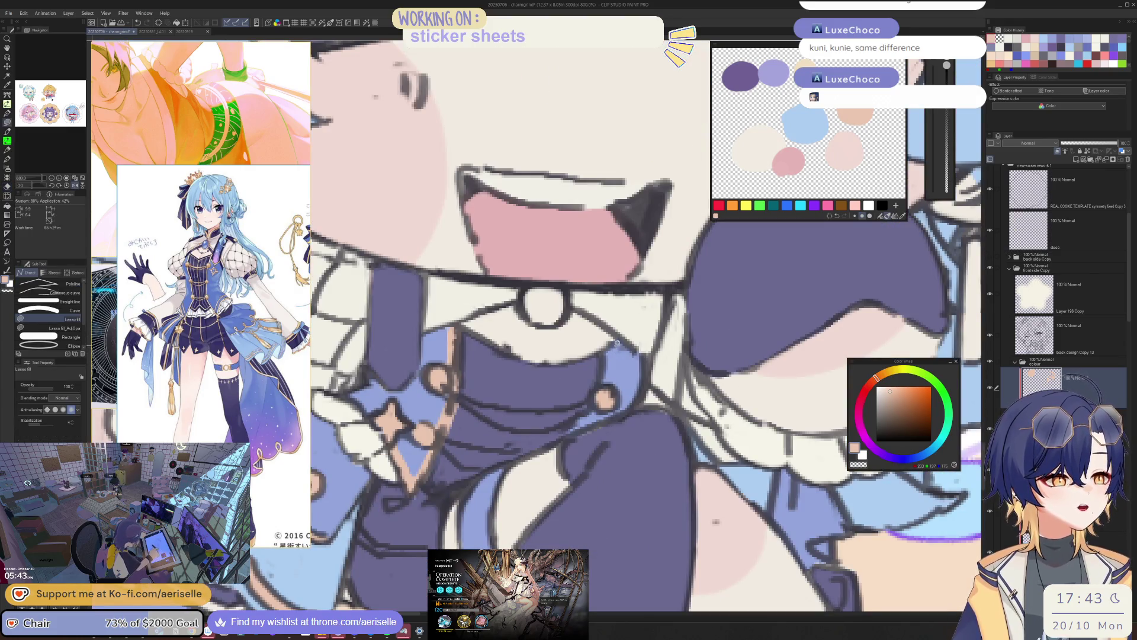
{"action": "left_click_drag", "start_coordinate": [603, 392], "coordinate": [557, 441]}
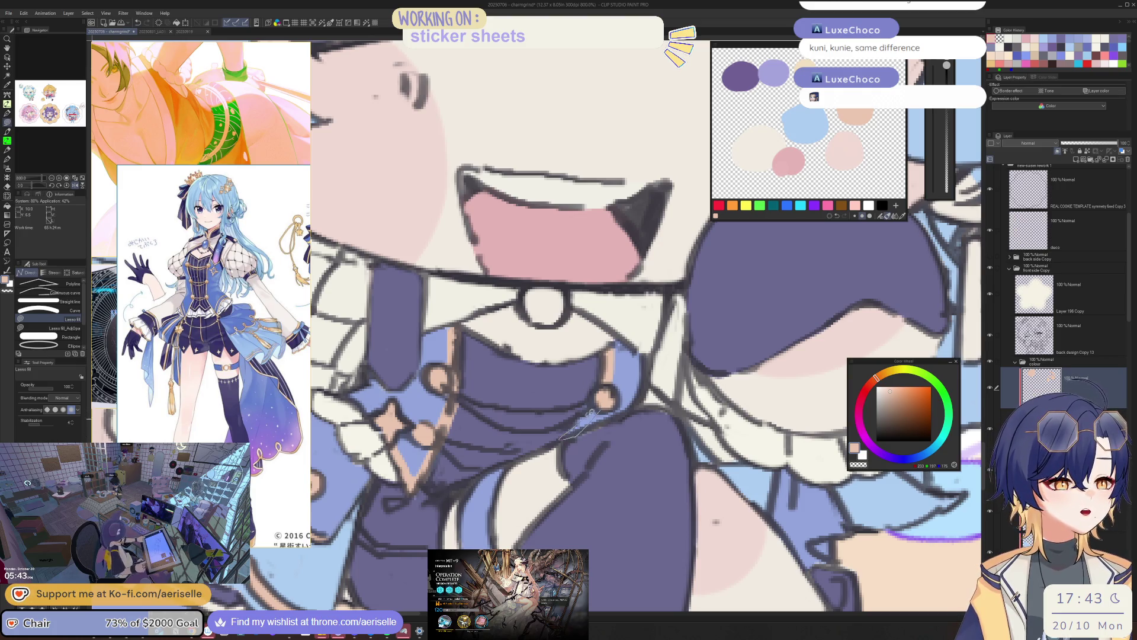
{"action": "key", "text": "ctrl+minus"}
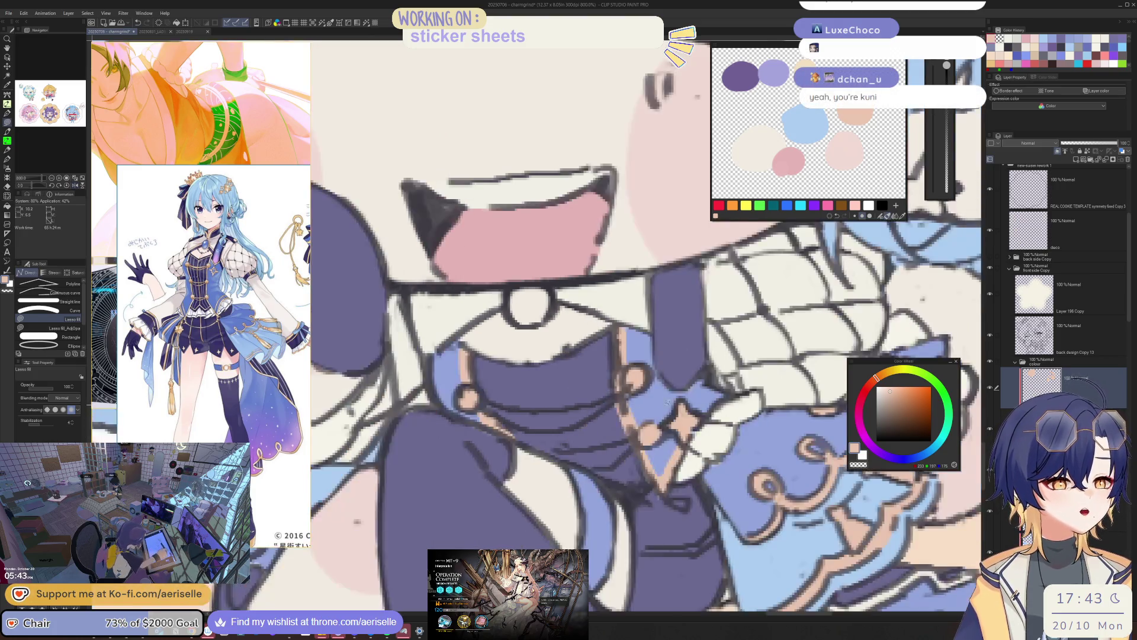
{"action": "key", "text": "ctrl+minus"}
- Zoom and pan the view over the collar and ruffles to review them
{"action": "scroll", "coordinate": [562, 326], "scroll_direction": "up", "scroll_amount": 3}
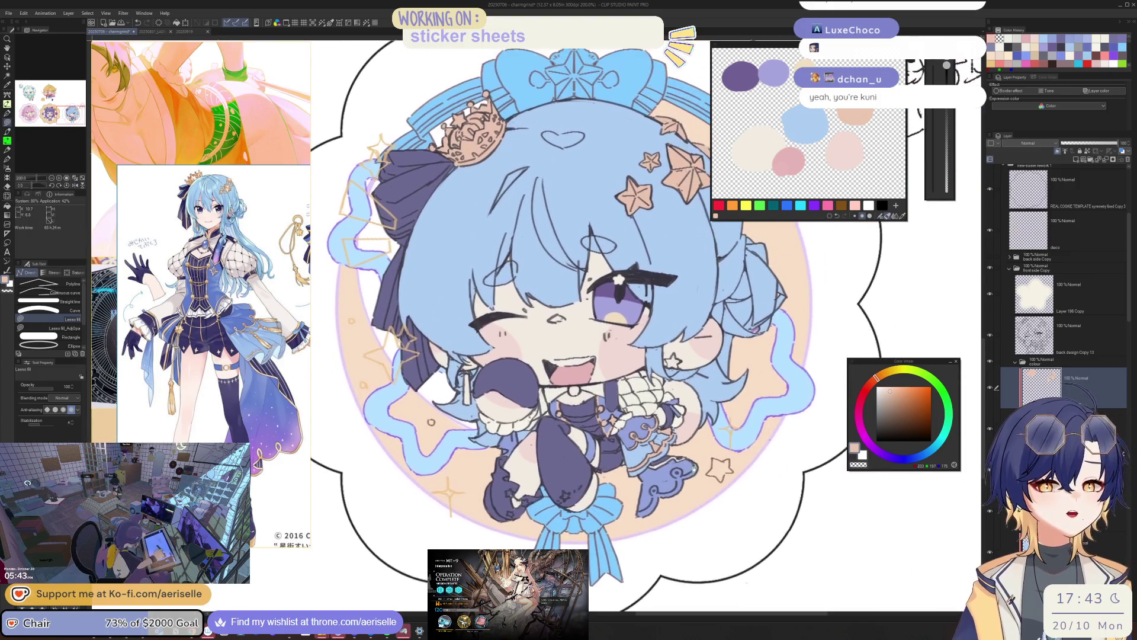
{"action": "scroll", "coordinate": [681, 462], "scroll_direction": "up", "scroll_amount": 1}
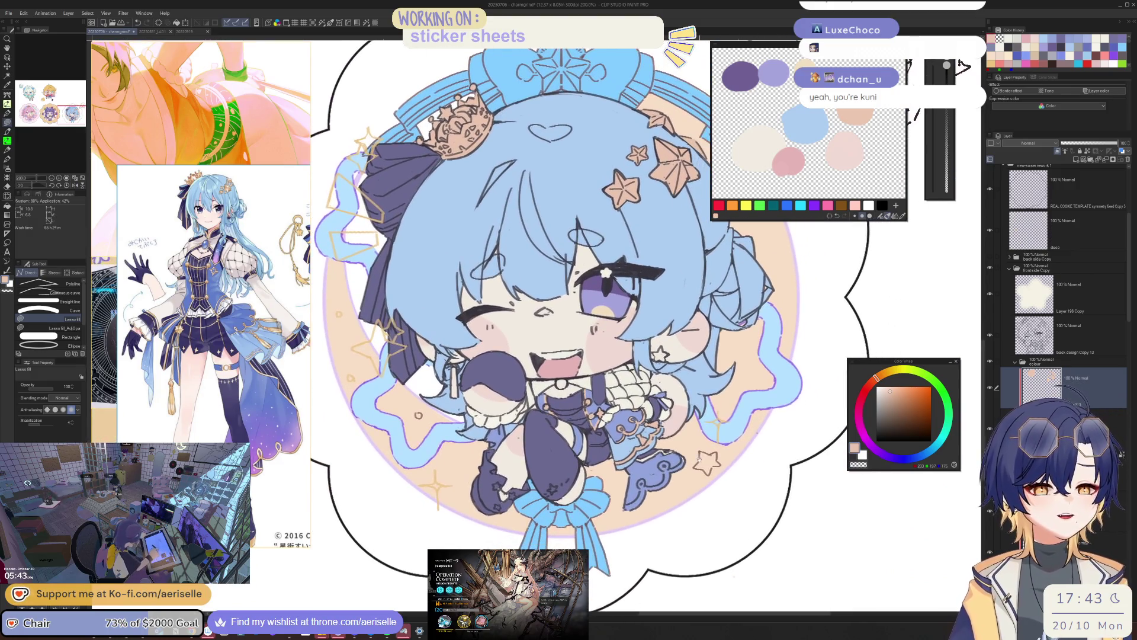
{"action": "scroll", "coordinate": [681, 462], "scroll_direction": "up", "scroll_amount": 1}
{"action": "scroll", "coordinate": [681, 462], "scroll_direction": "up", "scroll_amount": 1}
{"action": "key", "text": "ctrl+plus"}
{"action": "key", "text": "ctrl+plus"}
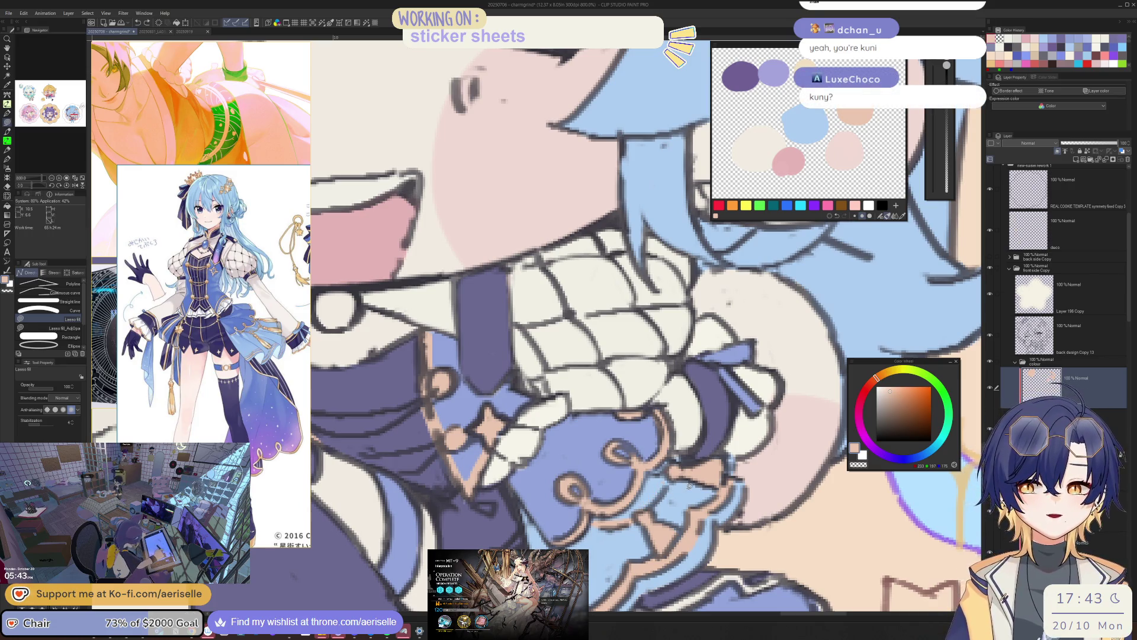
{"action": "left_click_drag", "start_coordinate": [689, 486], "coordinate": [699, 462]}
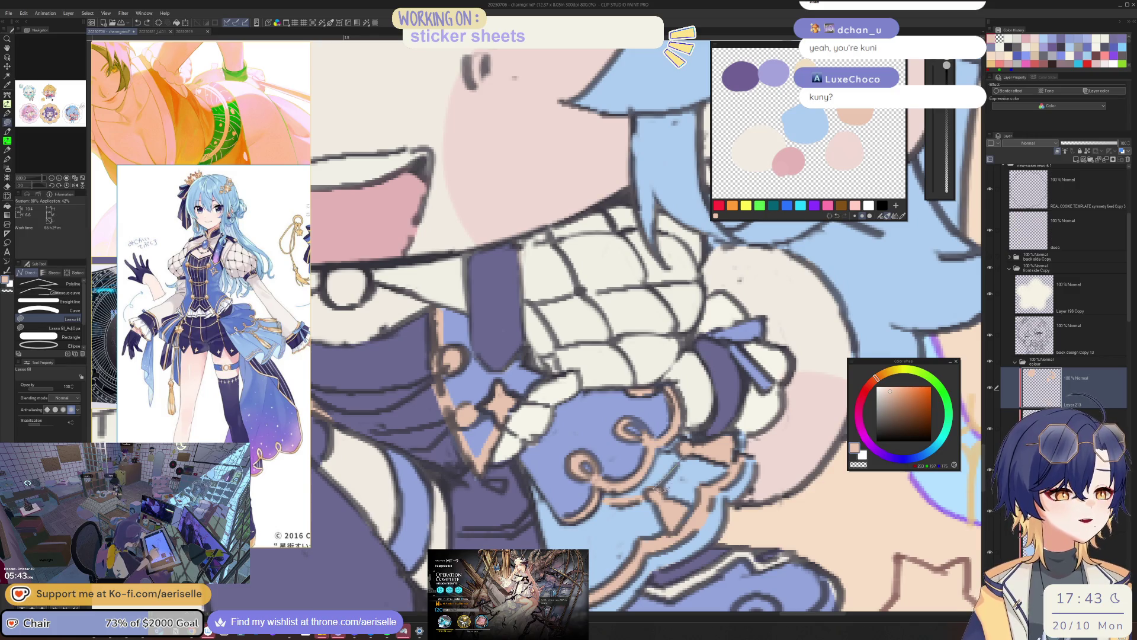
{"action": "mouse_move", "coordinate": [767, 408]}
{"action": "left_mouse_down"}
{"action": "mouse_move", "coordinate": [717, 401]}
{"action": "mouse_move", "coordinate": [655, 468]}
{"action": "left_mouse_up"}
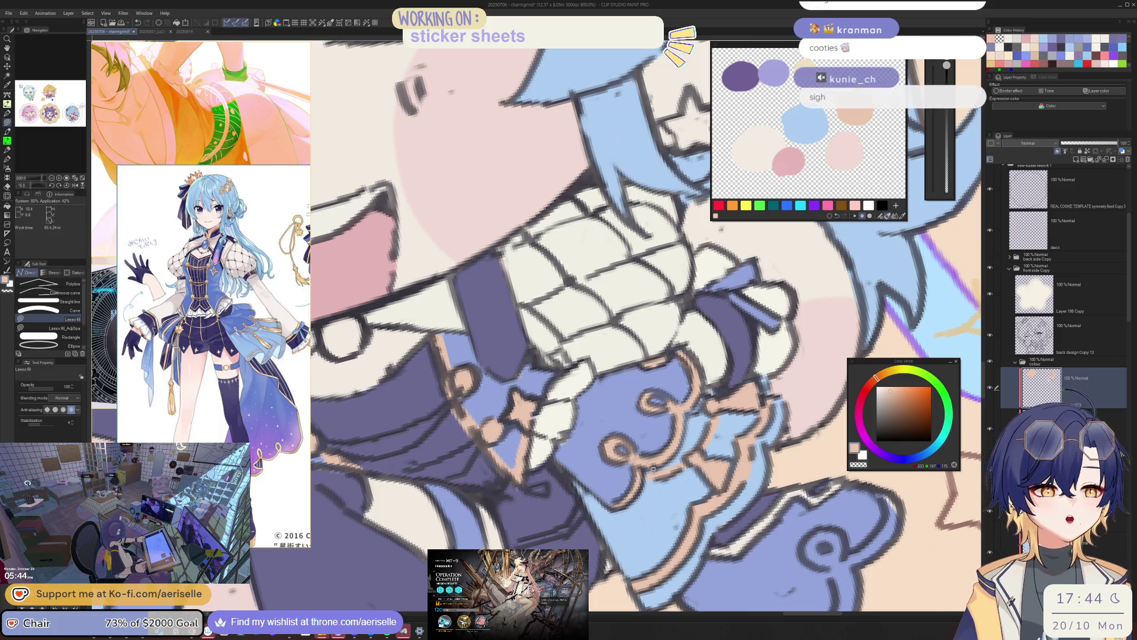
{"action": "scroll", "coordinate": [687, 455], "scroll_direction": "down", "scroll_amount": 2}
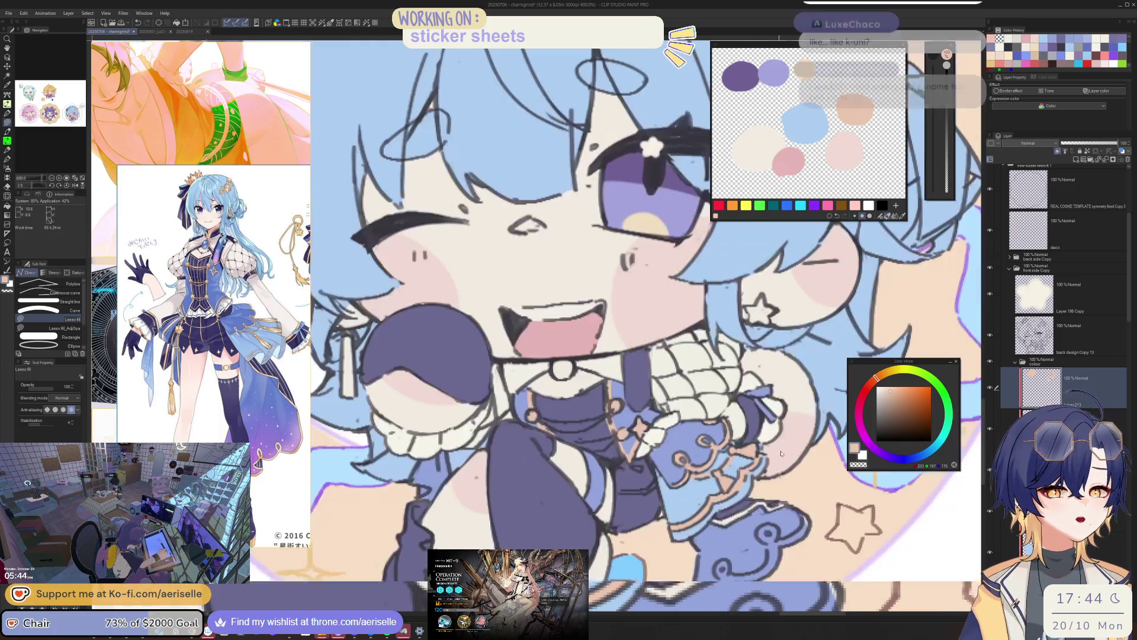
- Lasso-fill the area along the shoe's edge
{"action": "mouse_move", "coordinate": [687, 454]}
{"action": "left_mouse_down"}
{"action": "mouse_move", "coordinate": [774, 428]}
{"action": "mouse_move", "coordinate": [754, 393]}
{"action": "left_mouse_up"}
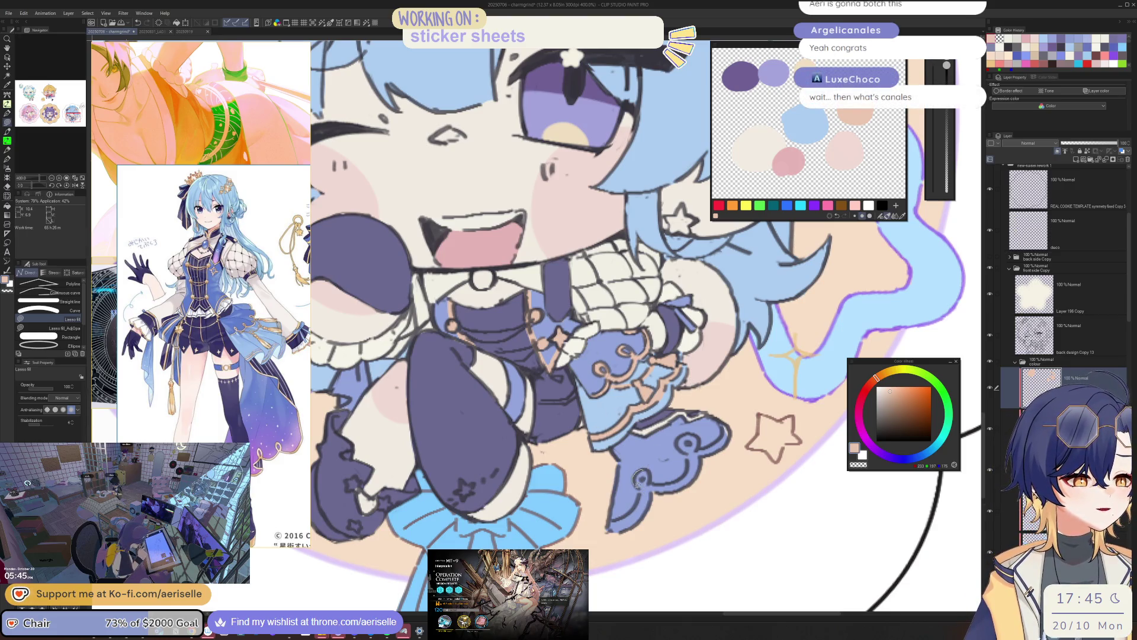
{"action": "left_click_drag", "start_coordinate": [647, 532], "coordinate": [701, 445]}
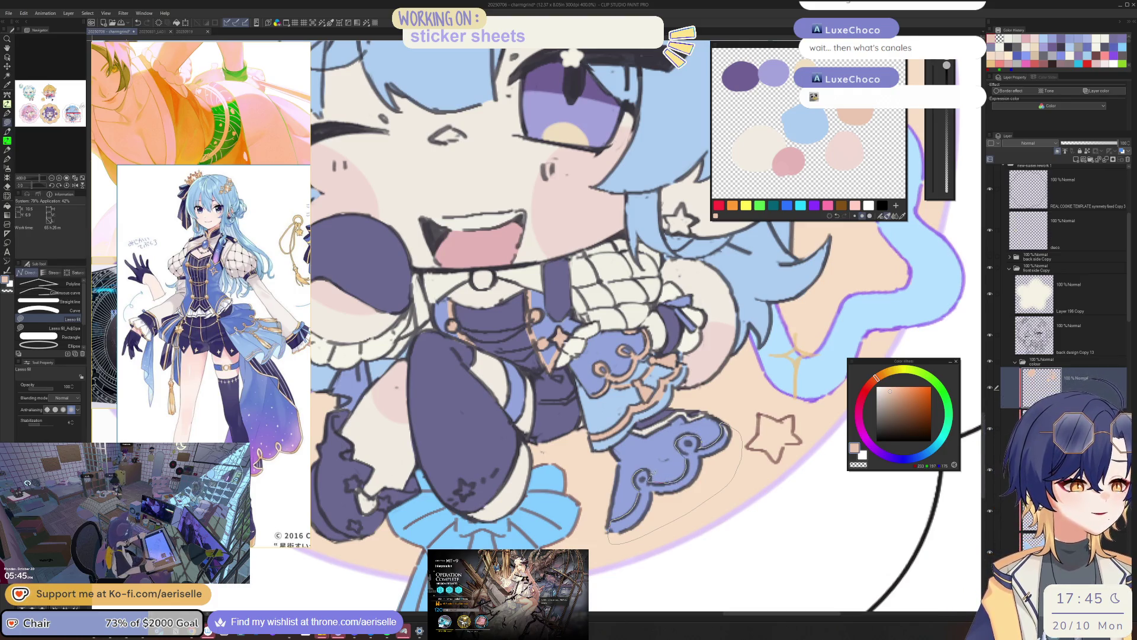
{"action": "mouse_move", "coordinate": [696, 476]}
{"action": "left_mouse_down"}
{"action": "mouse_move", "coordinate": [682, 461]}
{"action": "mouse_move", "coordinate": [696, 449]}
{"action": "left_mouse_up"}
{"action": "key", "text": "e"}
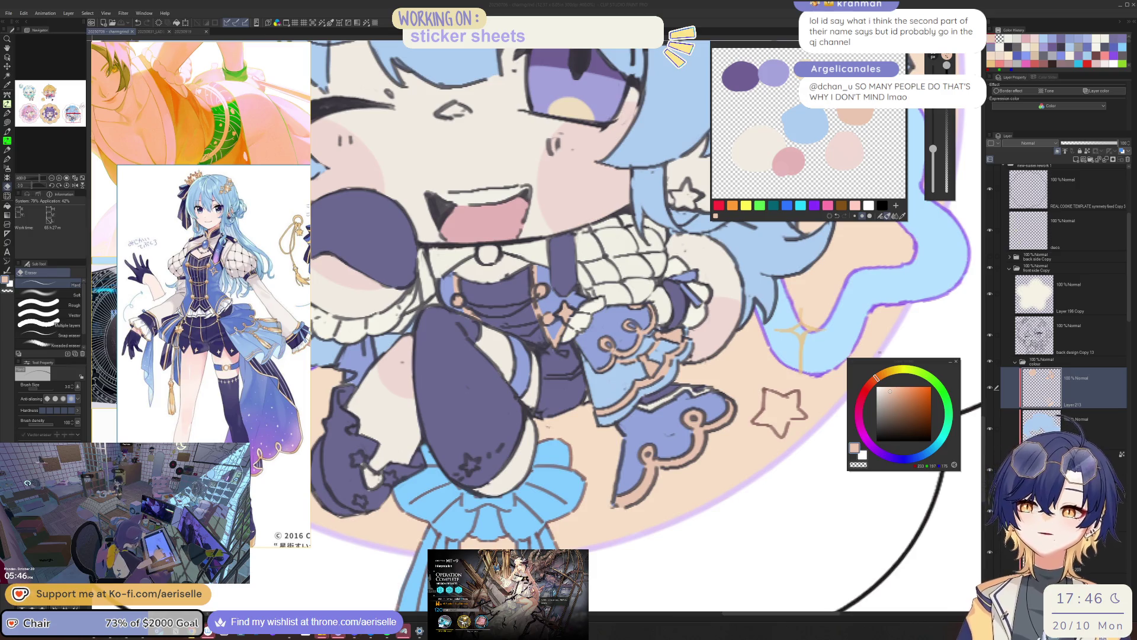
- Zoom out to the whole sticker, then tilt and reframe the view of the chibi
{"action": "key", "text": "ctrl+minus"}
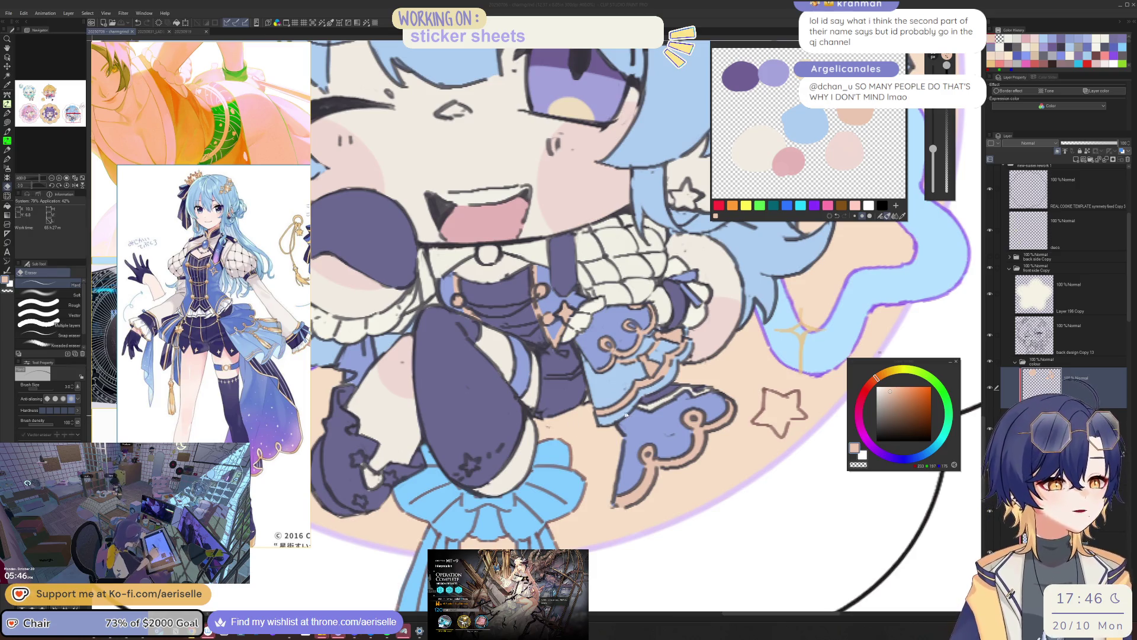
{"action": "key", "text": "ctrl+plus"}
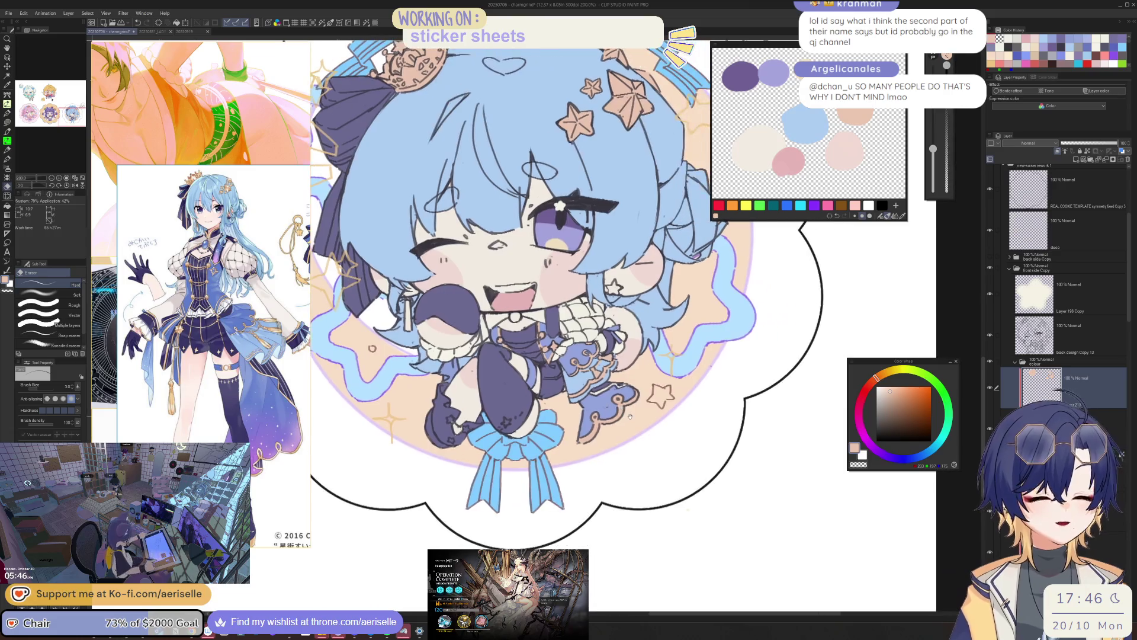
{"action": "mouse_move", "coordinate": [591, 425]}
{"action": "left_mouse_down"}
{"action": "mouse_move", "coordinate": [602, 422]}
{"action": "mouse_move", "coordinate": [543, 422]}
{"action": "left_mouse_up"}
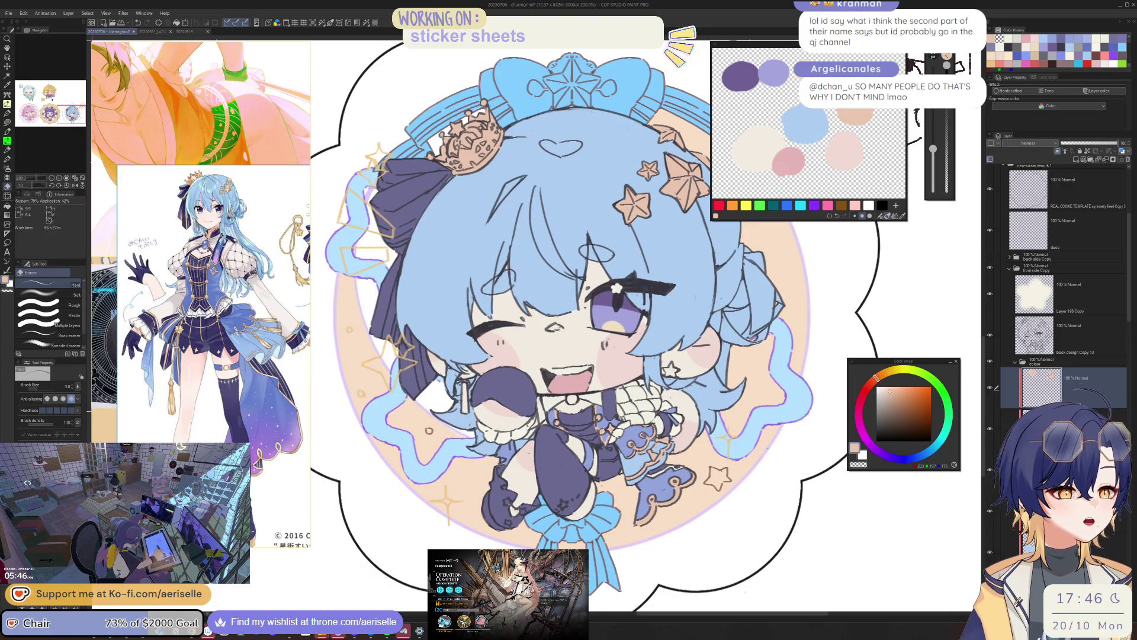
{"action": "scroll", "coordinate": [526, 441], "scroll_direction": "up", "scroll_amount": 5}
- Sample the collar's off-white and lasso-fill the two gaps in the collar
{"action": "key", "text": "u"}
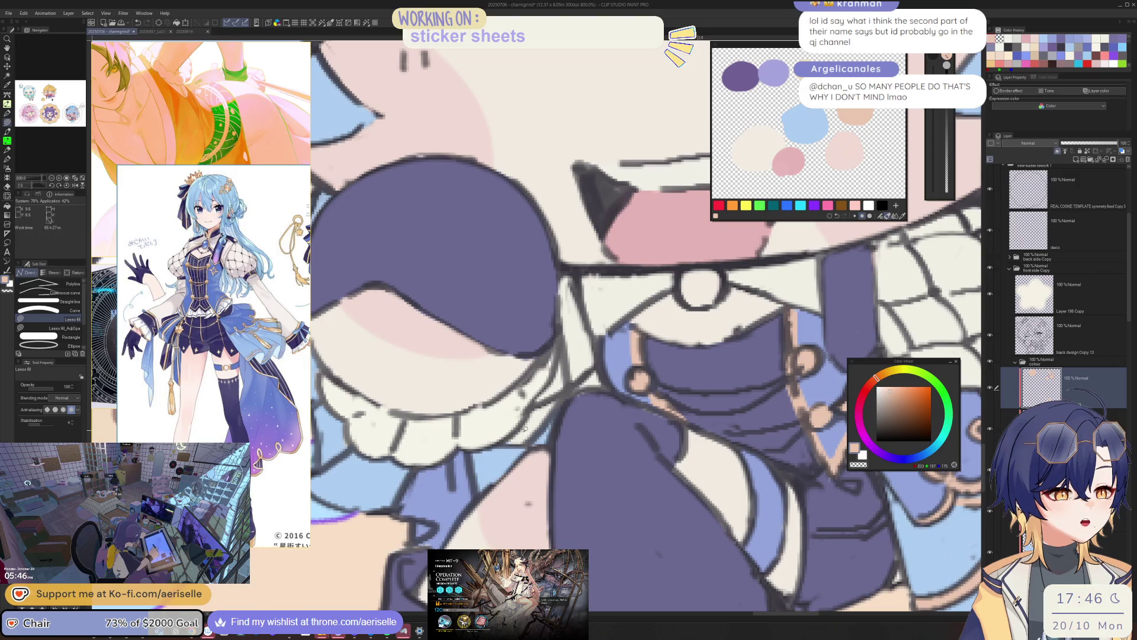
{"action": "left_click", "coordinate": [525, 428], "text": "alt"}
{"action": "mouse_move", "coordinate": [522, 444]}
{"action": "left_mouse_down"}
{"action": "mouse_move", "coordinate": [548, 406]}
{"action": "mouse_move", "coordinate": [524, 444]}
{"action": "left_mouse_up"}
{"action": "key", "text": "e"}
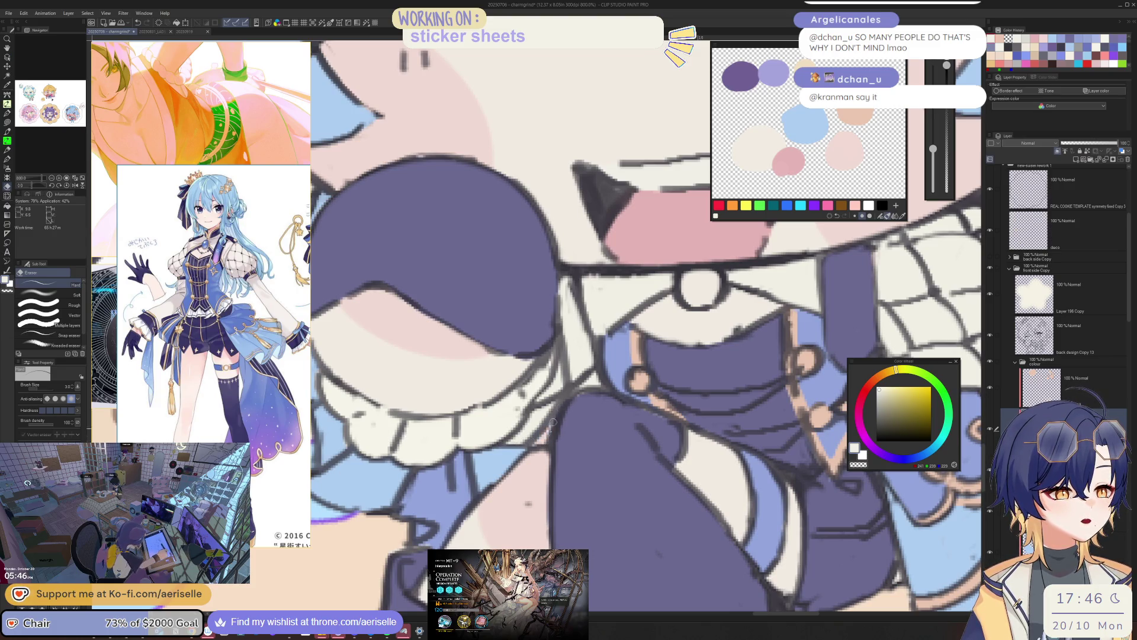
{"action": "key", "text": "u"}
{"action": "left_click_drag", "start_coordinate": [498, 444], "coordinate": [536, 386]}
{"action": "key", "text": "o"}
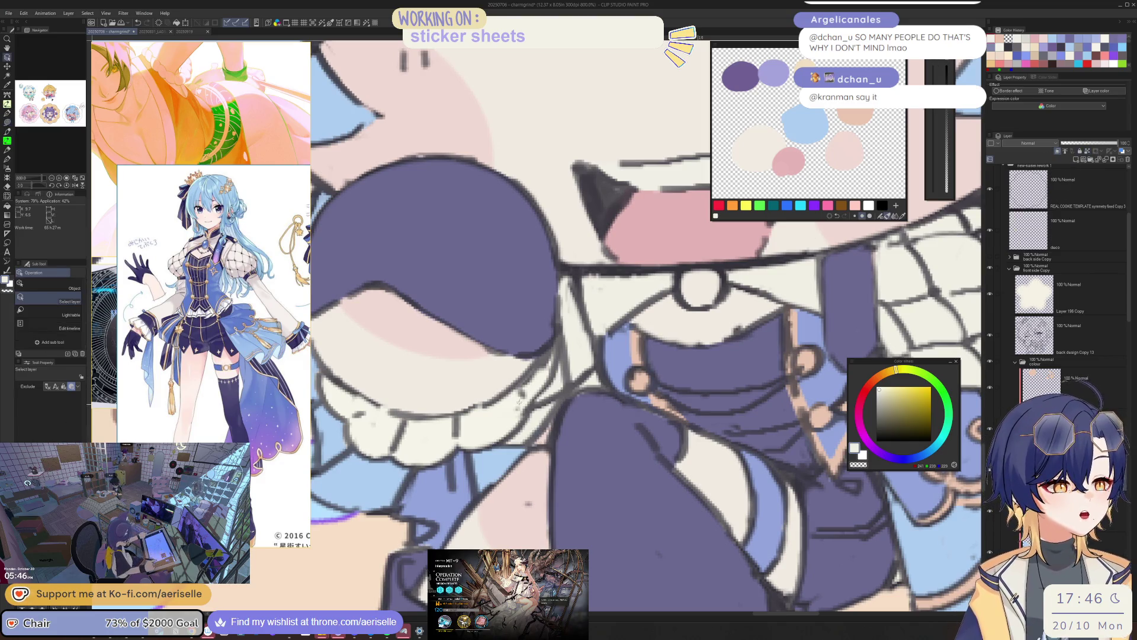
{"action": "key", "text": "u"}
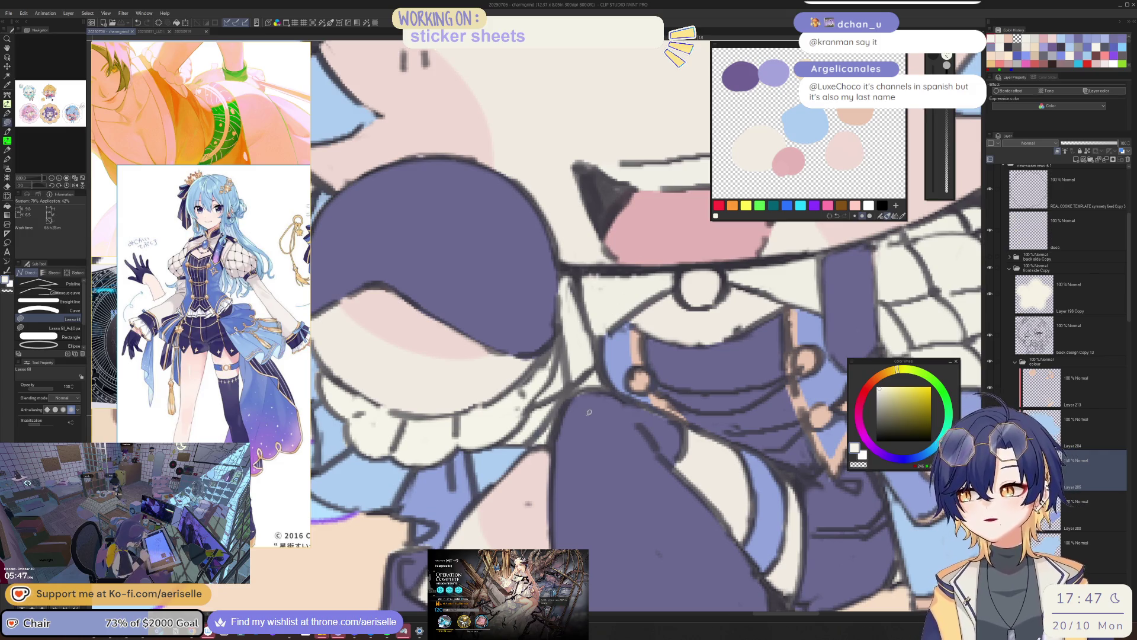
{"action": "scroll", "coordinate": [651, 239], "scroll_direction": "down", "scroll_amount": 4}
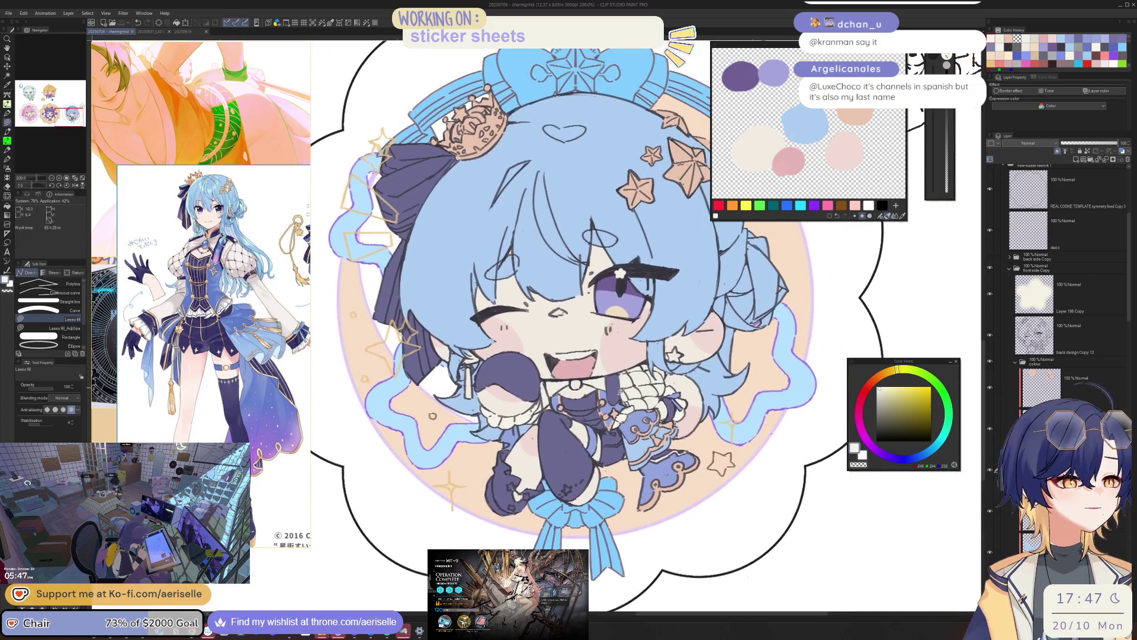
- Dab light blue into the choker ring with a small inking pen
{"action": "scroll", "coordinate": [651, 394], "scroll_direction": "up", "scroll_amount": 4}
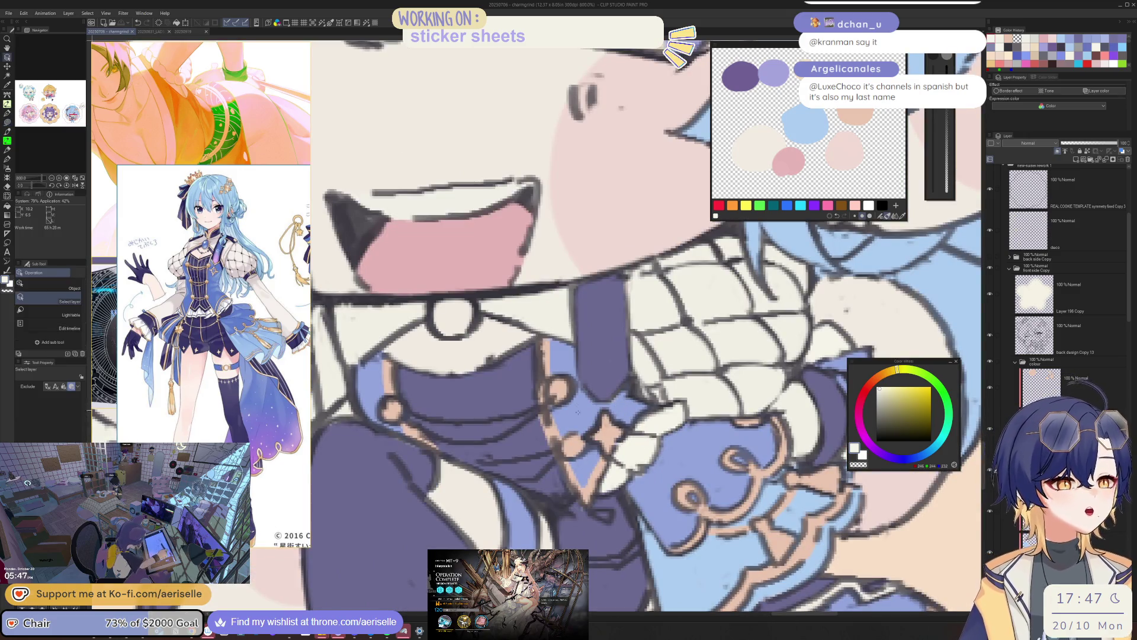
{"action": "left_click", "coordinate": [647, 428], "text": "ctrl+shift"}
{"action": "left_click", "coordinate": [574, 408], "text": "alt"}
{"action": "key", "text": "p"}
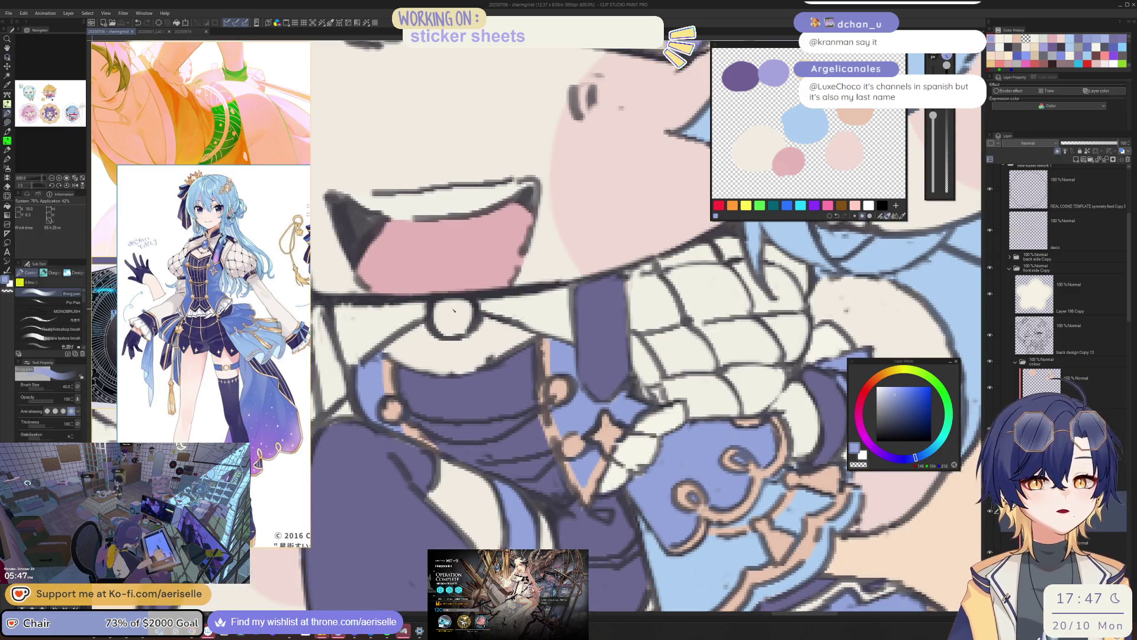
{"action": "mouse_move", "coordinate": [456, 314]}
{"action": "left_mouse_down"}
{"action": "mouse_move", "coordinate": [515, 307]}
{"action": "mouse_move", "coordinate": [509, 336]}
{"action": "mouse_move", "coordinate": [533, 350]}
{"action": "left_mouse_up"}
{"action": "left_click", "coordinate": [451, 315]}
- Pick peach on a lower layer and lasso-fill around the choker gem, then view the whole sticker
{"action": "key", "text": "o"}
{"action": "left_click", "coordinate": [596, 318], "text": "alt"}
{"action": "key", "text": "u"}
{"action": "scroll", "coordinate": [533, 343], "scroll_direction": "down", "scroll_amount": 5}
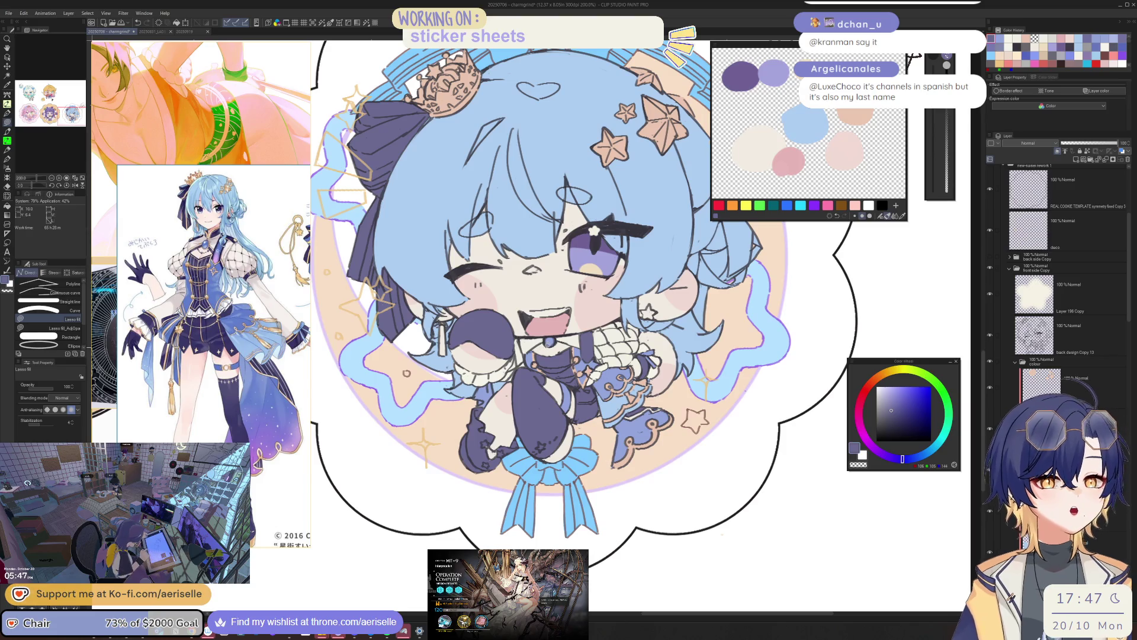
{"action": "scroll", "coordinate": [559, 348], "scroll_direction": "up", "scroll_amount": 5}
{"action": "key", "text": "o"}
{"action": "left_click", "coordinate": [630, 397]}
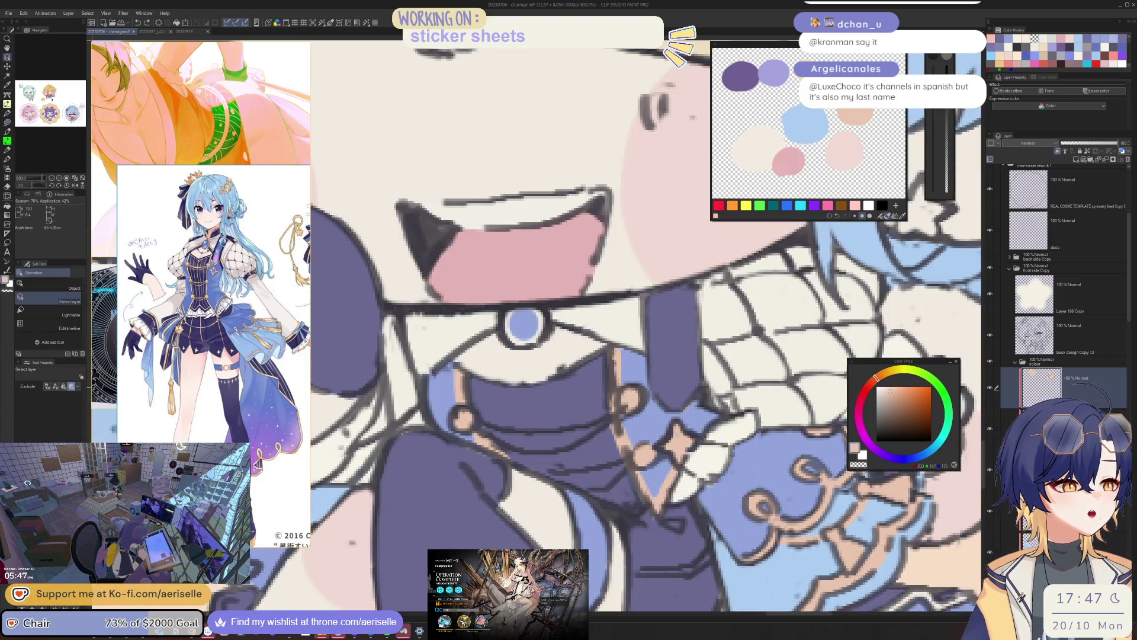
{"action": "left_click", "coordinate": [1090, 542]}
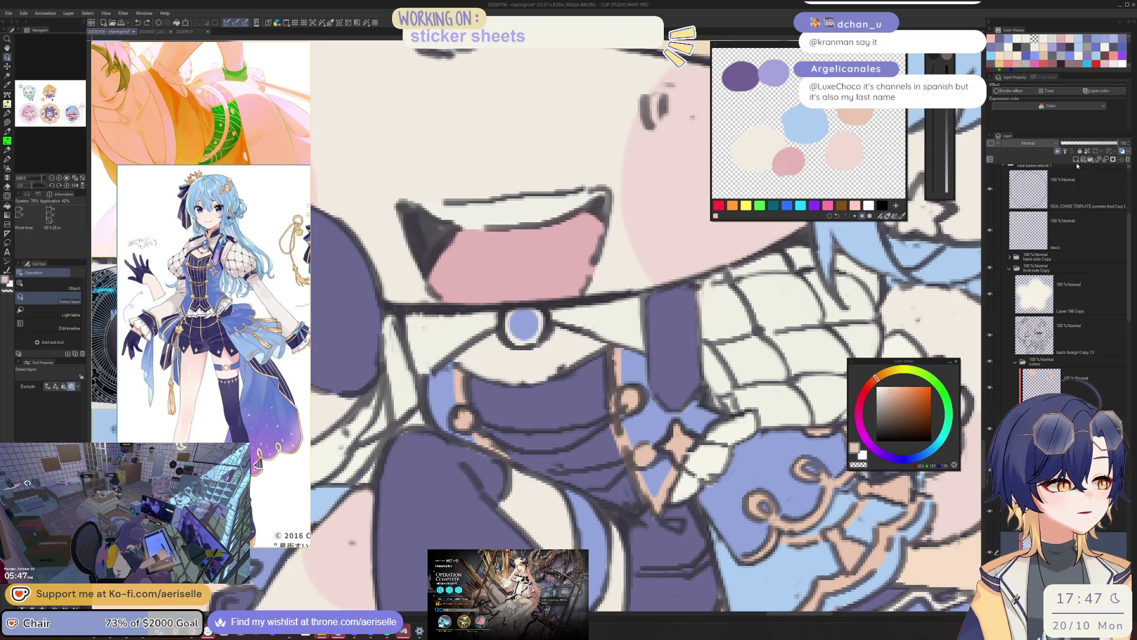
{"action": "key", "text": "u"}
{"action": "left_click_drag", "start_coordinate": [504, 310], "coordinate": [529, 348]}
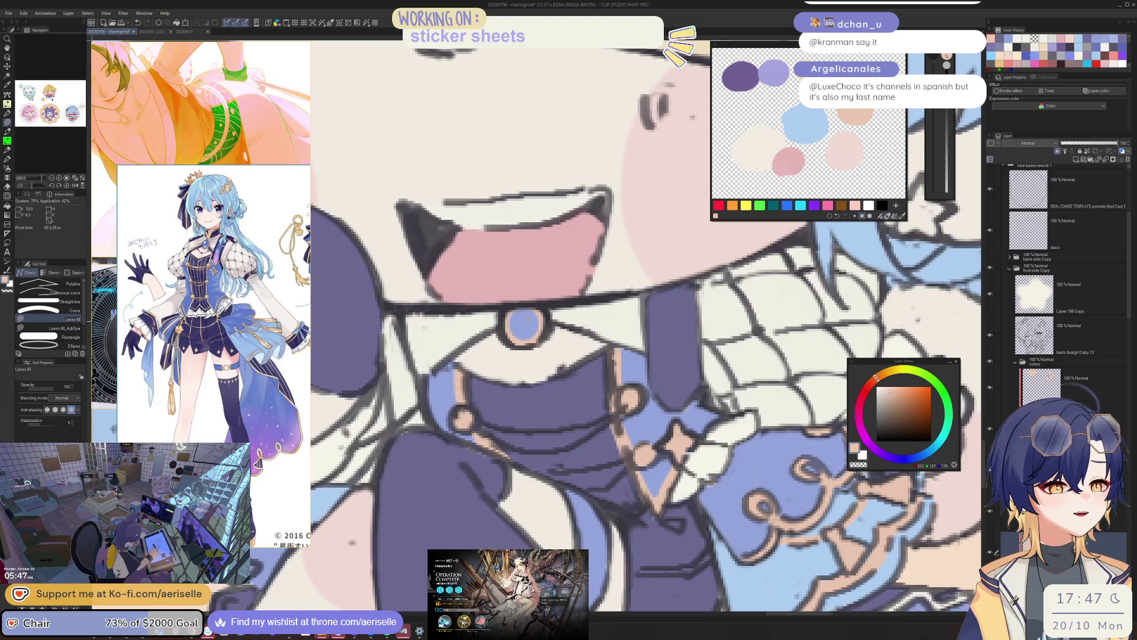
{"action": "key", "text": "ctrl+0"}
{"action": "scroll", "coordinate": [510, 312], "scroll_direction": "up", "scroll_amount": 2}
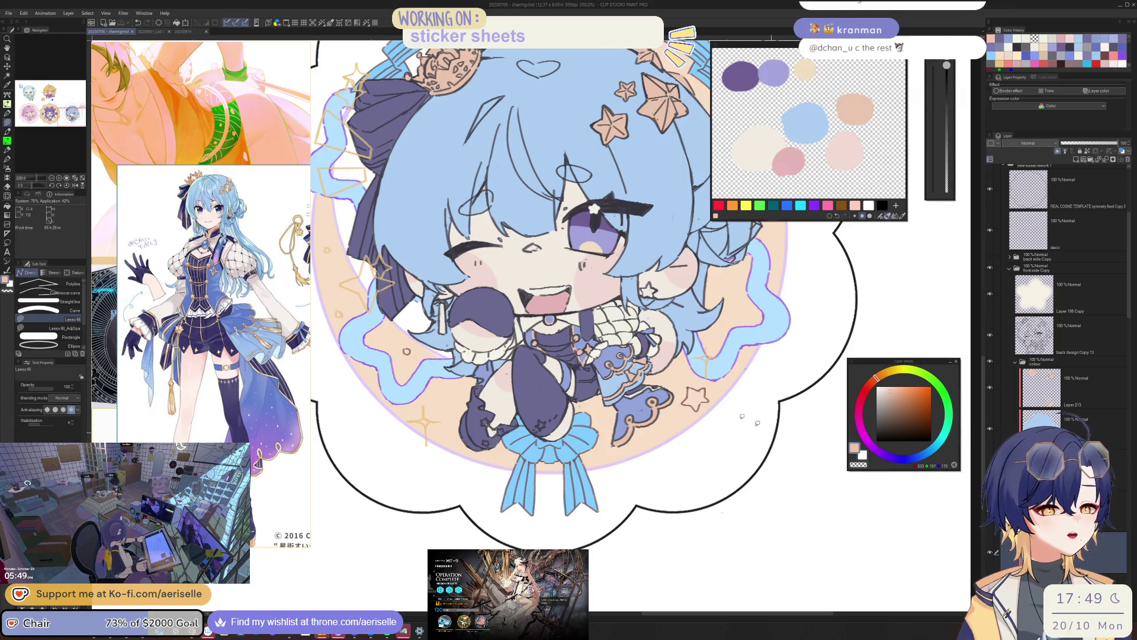
- Zoom around the chibi and select the colour layer under the collar
{"action": "scroll", "coordinate": [551, 305], "scroll_direction": "up", "scroll_amount": 2}
{"action": "scroll", "coordinate": [536, 334], "scroll_direction": "up", "scroll_amount": 2}
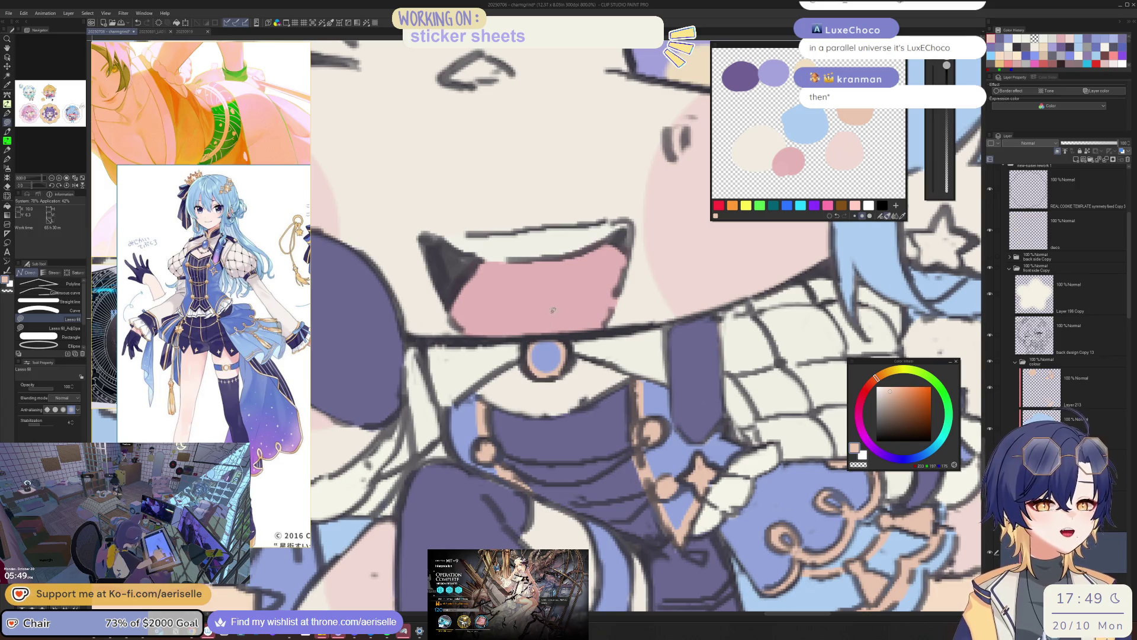
{"action": "scroll", "coordinate": [557, 307], "scroll_direction": "down", "scroll_amount": 4}
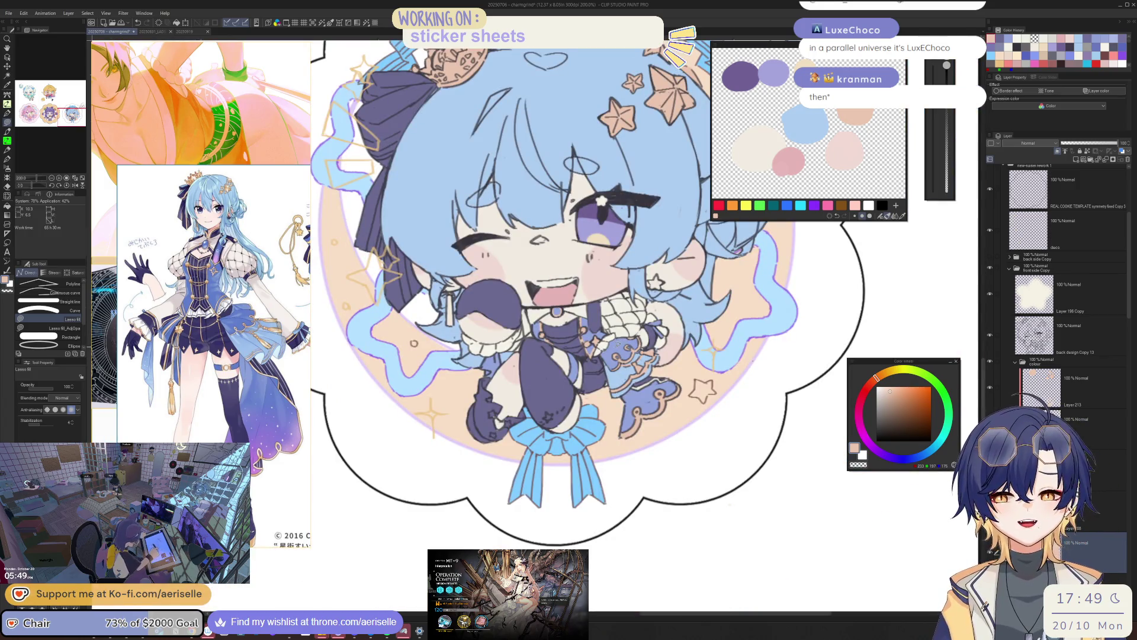
{"action": "scroll", "coordinate": [670, 345], "scroll_direction": "up", "scroll_amount": 2}
{"action": "scroll", "coordinate": [670, 345], "scroll_direction": "down", "scroll_amount": 1}
{"action": "scroll", "coordinate": [670, 345], "scroll_direction": "down", "scroll_amount": 1}
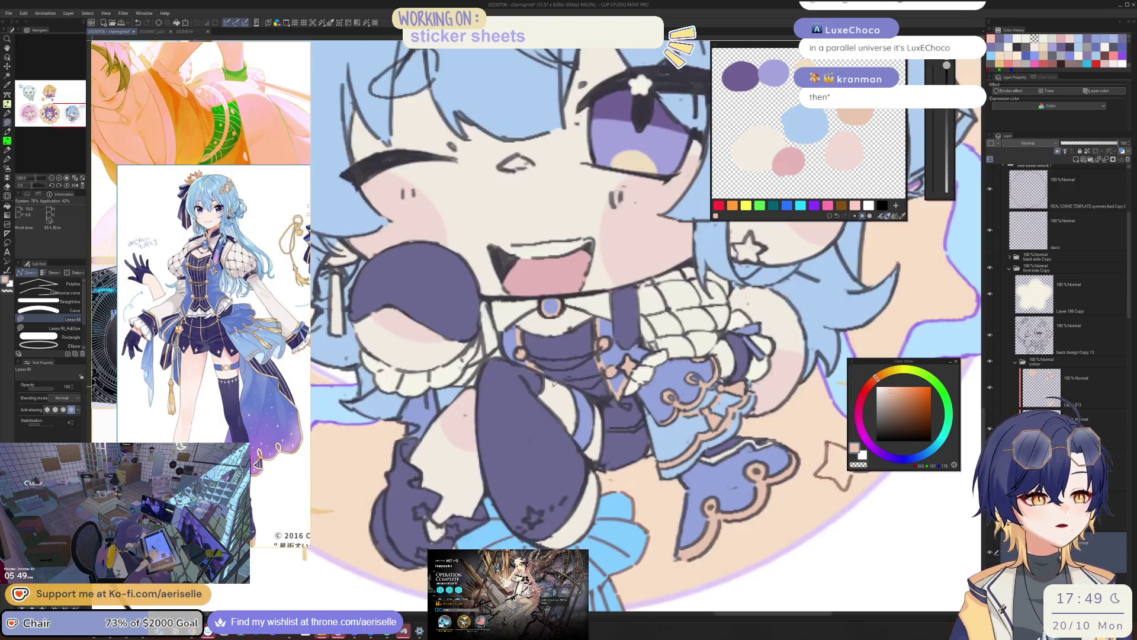
{"action": "scroll", "coordinate": [558, 399], "scroll_direction": "up", "scroll_amount": 3}
{"action": "key", "text": "o"}
{"action": "left_click", "coordinate": [557, 400]}
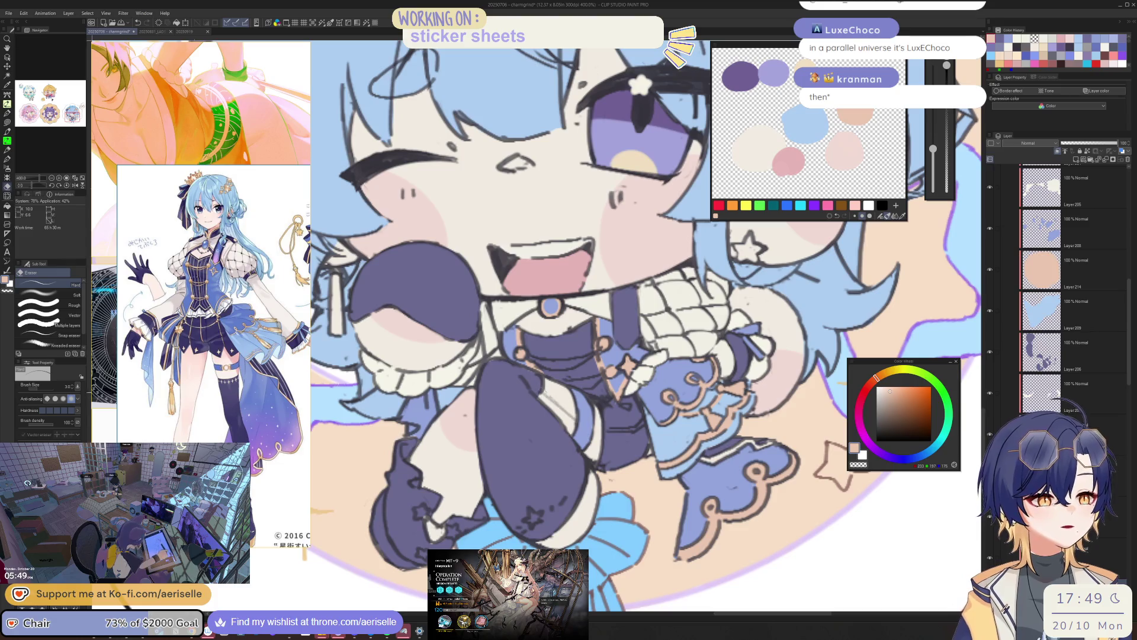
- Set the pen to pale pink at size 30, then flip the view horizontally and tilt it −15°
{"action": "key", "text": "p"}
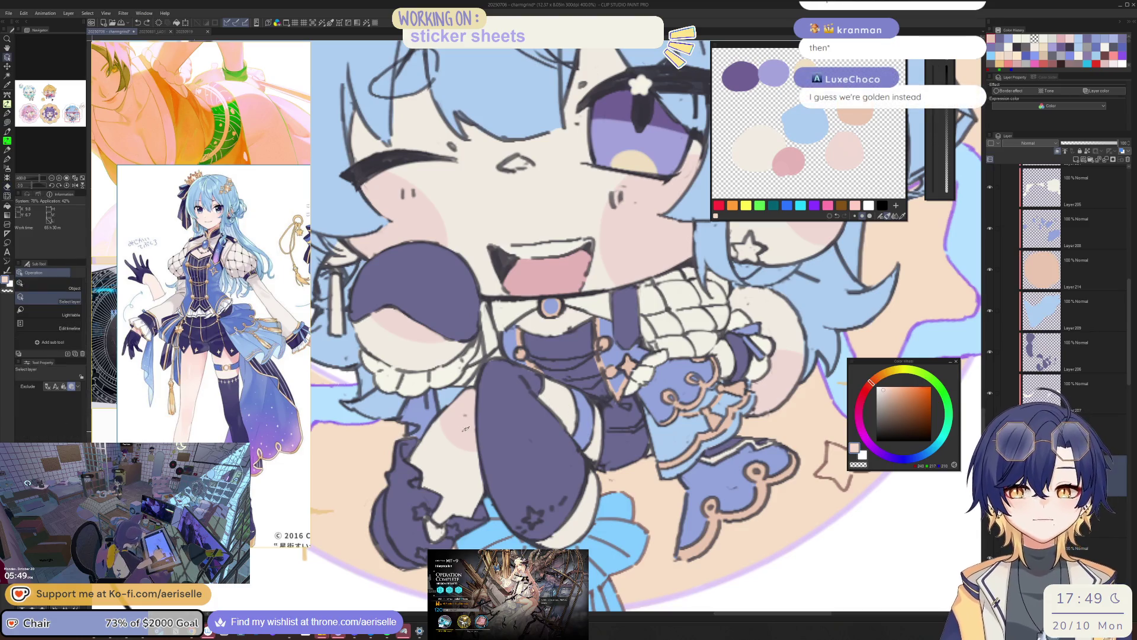
{"action": "left_click", "coordinate": [464, 418], "text": "alt"}
{"action": "key", "text": "bracketleft"}
{"action": "key", "text": "bracketleft"}
{"action": "key", "text": "bracketleft"}
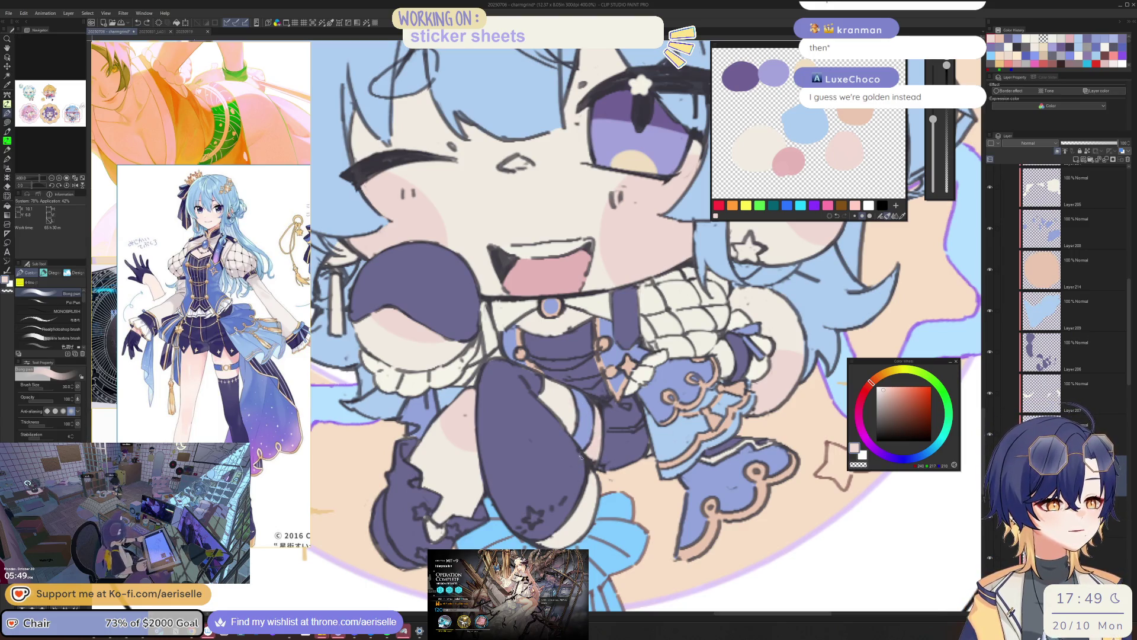
{"action": "key", "text": "h"}
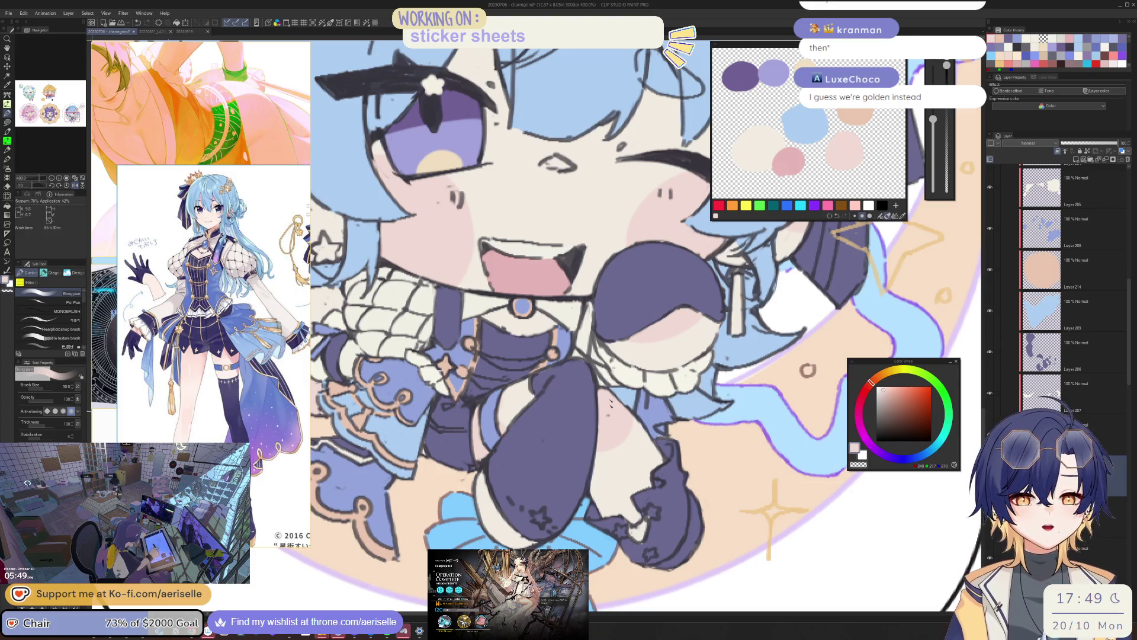
{"action": "key", "text": "minus"}
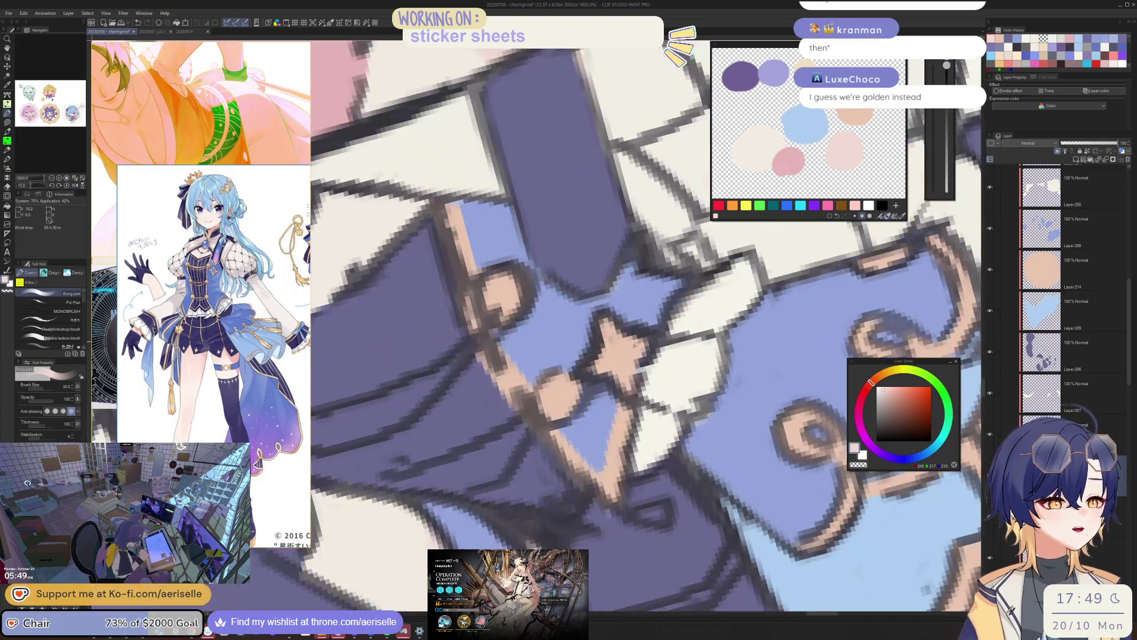
- On Layer 213, lasso-fill a small peach star on the dark boot
{"action": "left_click", "coordinate": [604, 424], "text": "ctrl+shift"}
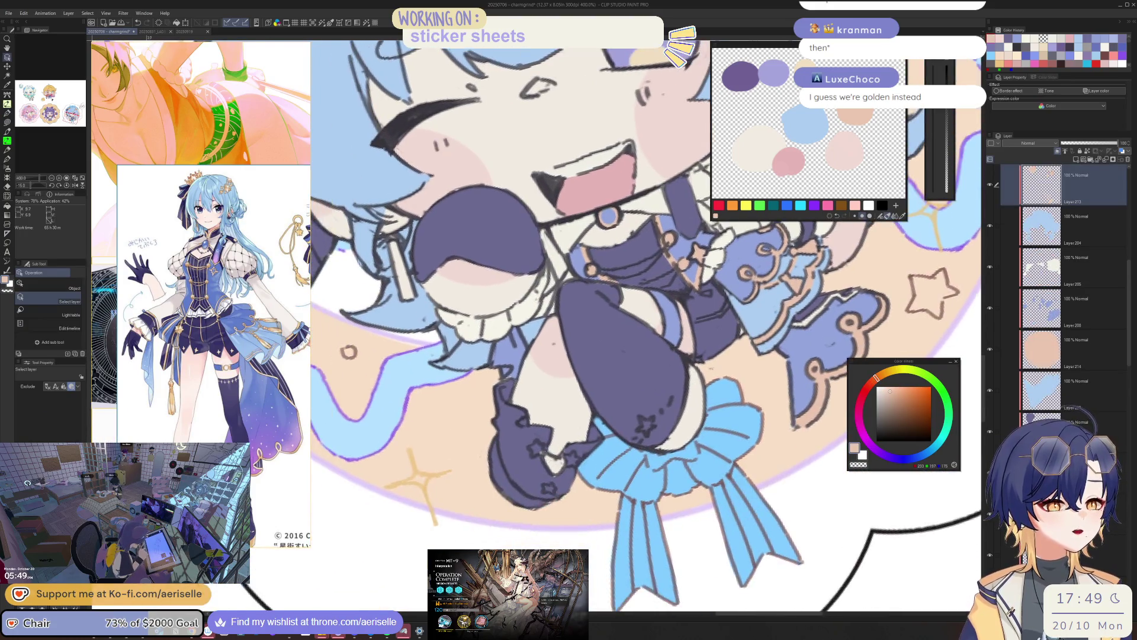
{"action": "scroll", "coordinate": [604, 424], "scroll_direction": "up", "scroll_amount": 3}
{"action": "left_click_drag", "start_coordinate": [529, 435], "coordinate": [547, 455]}
{"action": "mouse_move", "coordinate": [629, 457]}
{"action": "left_mouse_down"}
{"action": "mouse_move", "coordinate": [566, 405]}
{"action": "mouse_move", "coordinate": [575, 396]}
{"action": "left_mouse_up"}
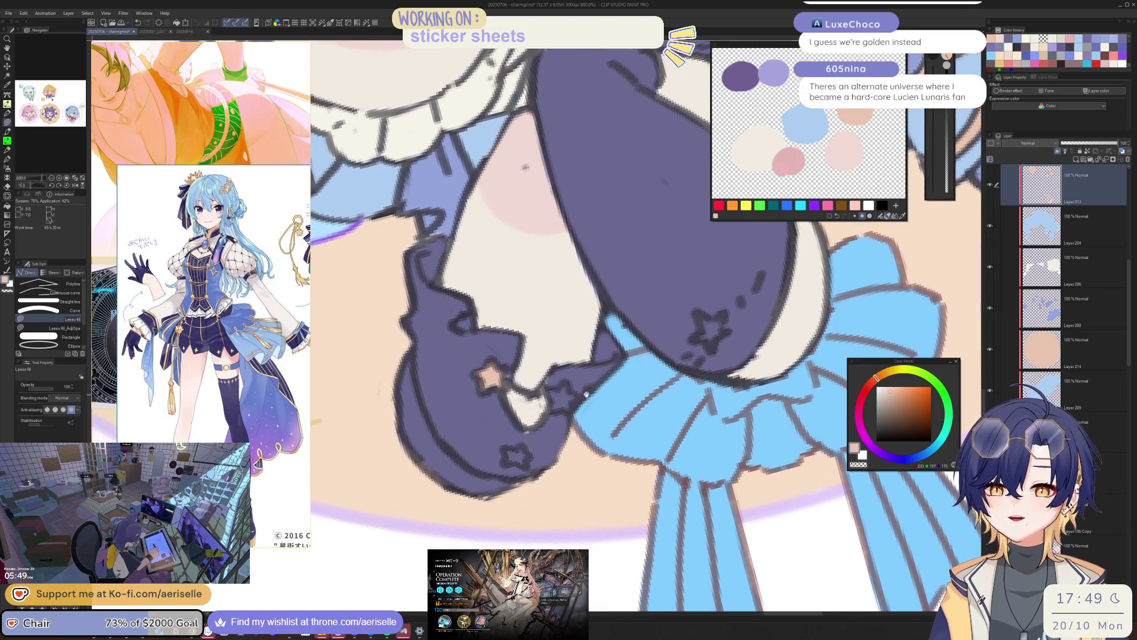
{"action": "left_click_drag", "start_coordinate": [562, 386], "coordinate": [560, 388]}
{"action": "scroll", "coordinate": [615, 362], "scroll_direction": "down", "scroll_amount": 2}
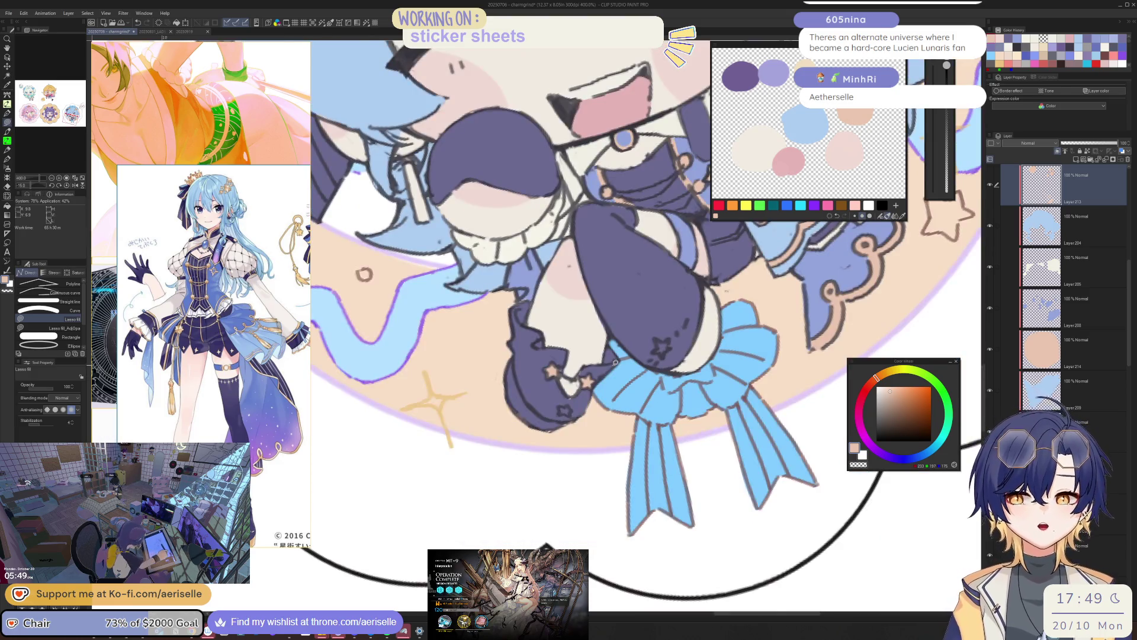
{"action": "scroll", "coordinate": [614, 363], "scroll_direction": "up", "scroll_amount": 1}
{"action": "scroll", "coordinate": [610, 379], "scroll_direction": "up", "scroll_amount": 1}
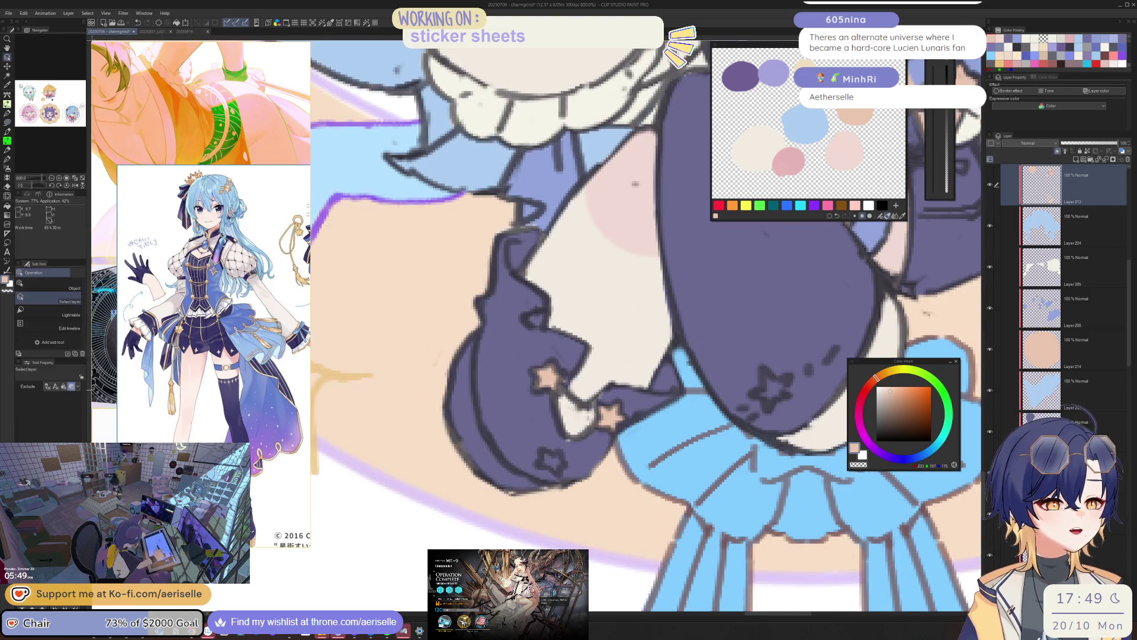
- Eyedrop the peach colour and its layer from an existing star, back in Lasso fill
{"action": "left_click", "coordinate": [609, 385], "text": "alt"}
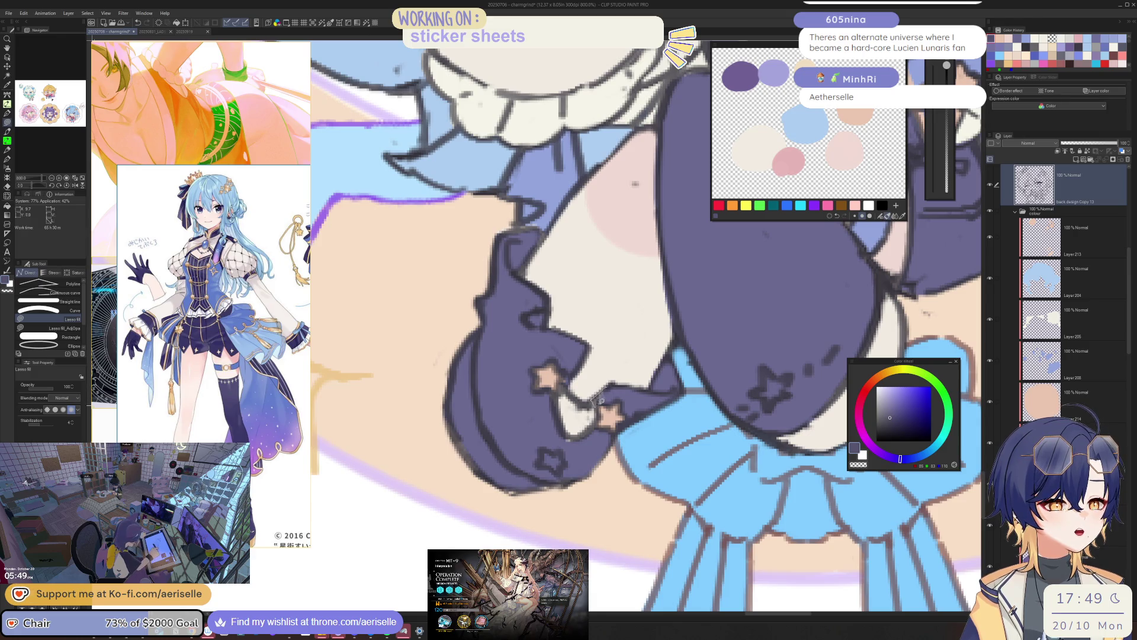
{"action": "scroll", "coordinate": [599, 401], "scroll_direction": "down", "scroll_amount": 2}
{"action": "scroll", "coordinate": [595, 375], "scroll_direction": "up", "scroll_amount": 2}
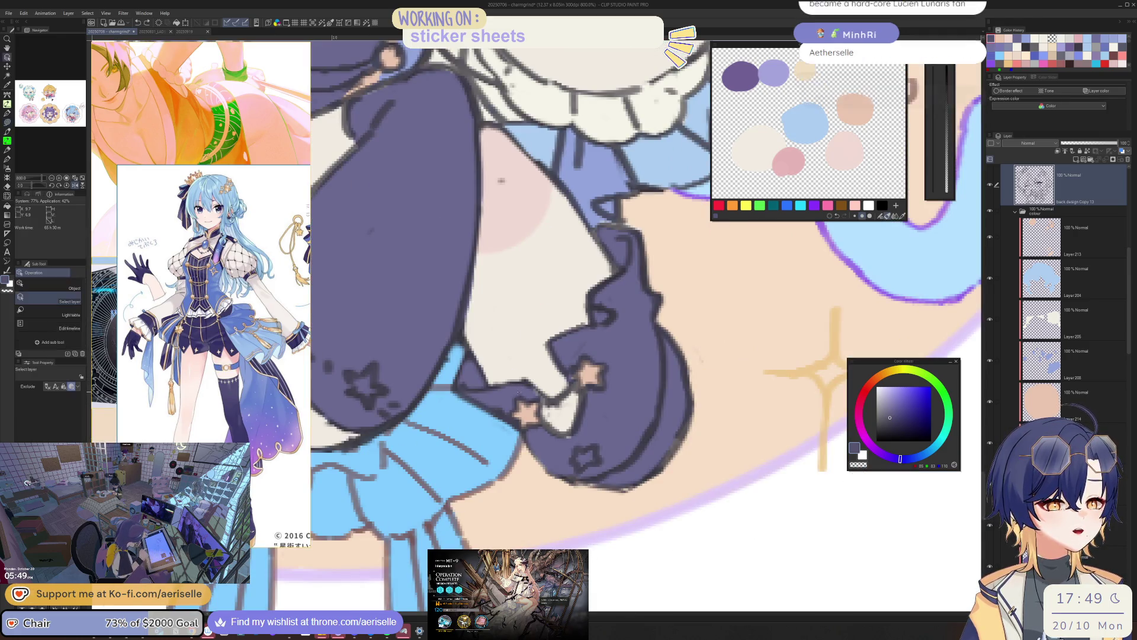
{"action": "left_click", "coordinate": [507, 396], "text": "alt"}
{"action": "key", "text": "u"}
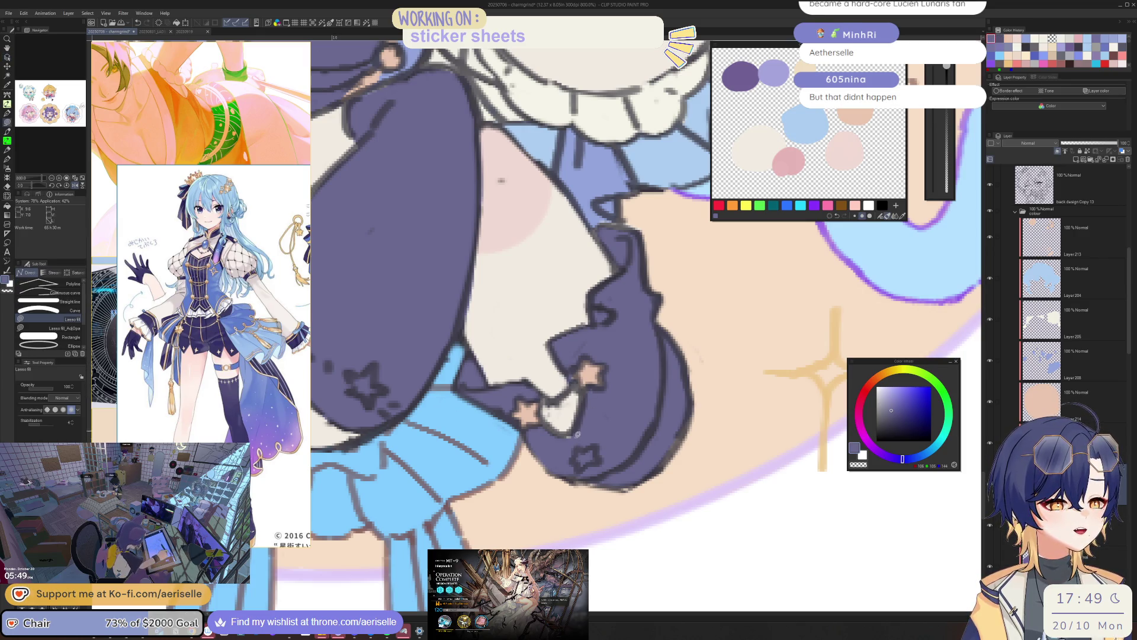
{"action": "left_click", "coordinate": [587, 373], "text": "ctrl+shift"}
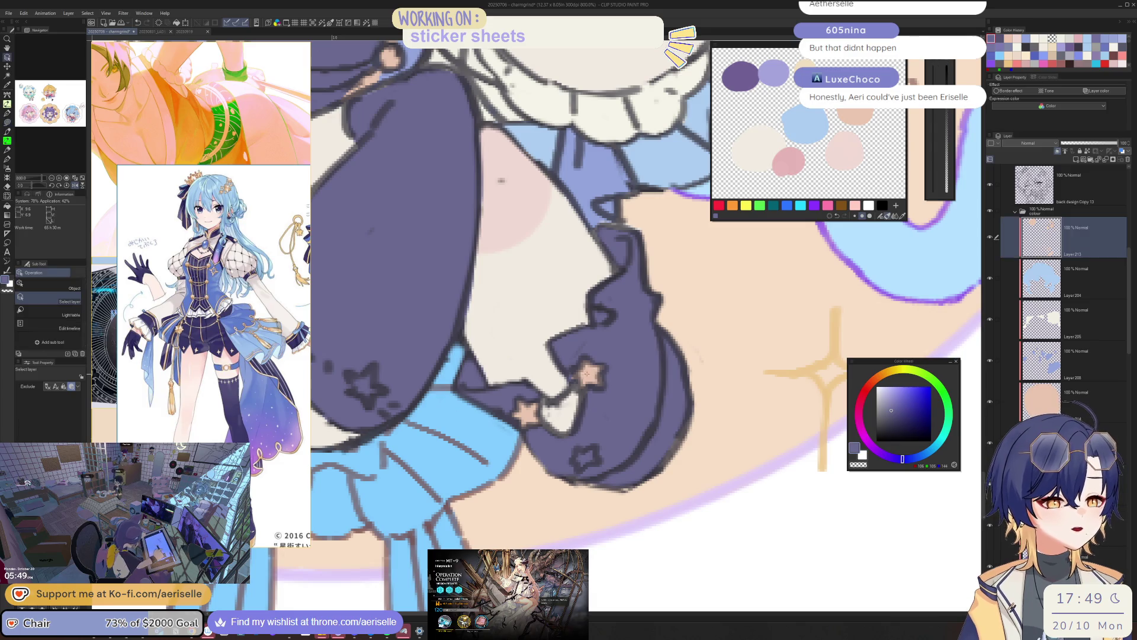
{"action": "left_click", "coordinate": [586, 373], "text": "alt"}
{"action": "key", "text": "u"}
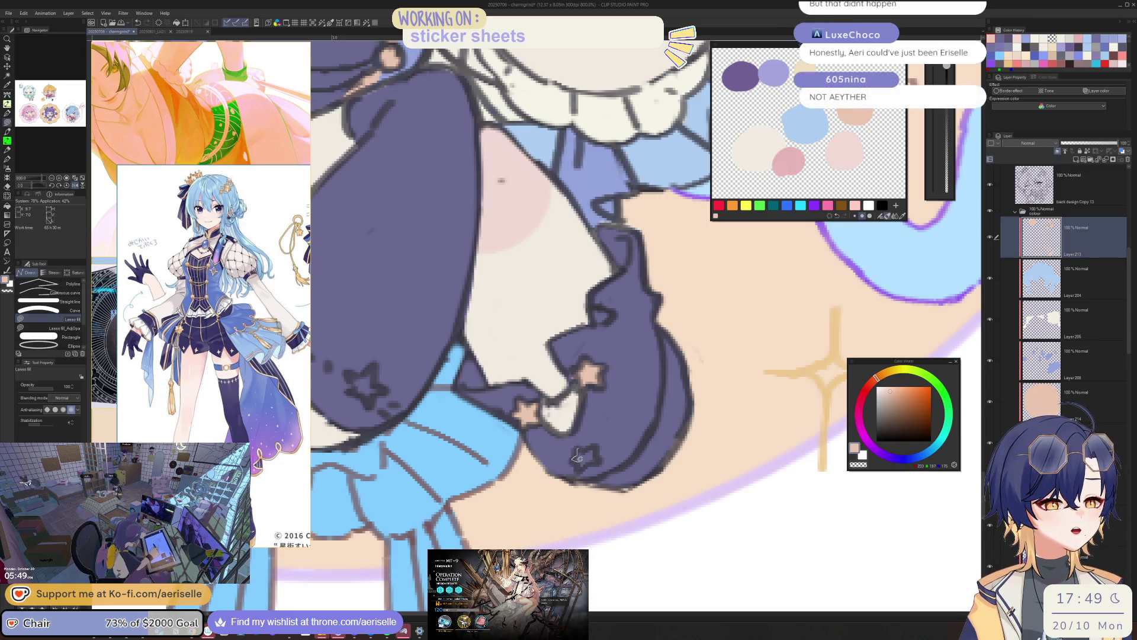
- Fill a new peach star on the dark purple outfit and zoom out to check
{"action": "left_click_drag", "start_coordinate": [589, 461], "coordinate": [589, 445]}
{"action": "key", "text": "ctrl+0"}
{"action": "scroll", "coordinate": [586, 432], "scroll_direction": "up", "scroll_amount": 3}
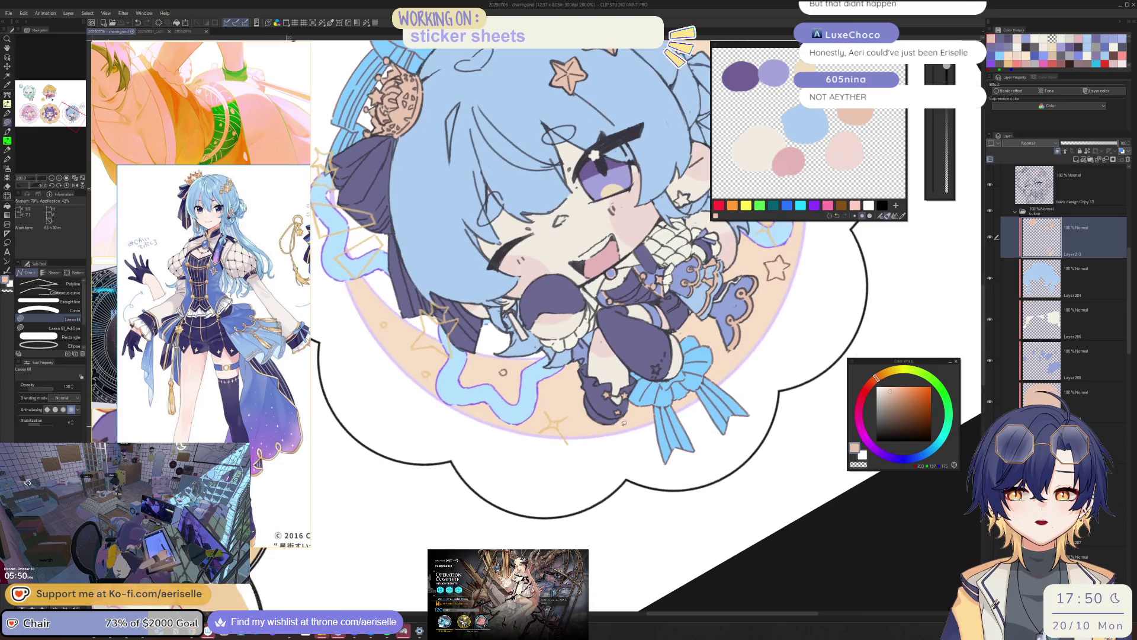
- Reset the canvas view upright and lasso-fill the uncoloured gap beside the purple sleeve
{"action": "left_click_drag", "start_coordinate": [586, 432], "coordinate": [626, 421]}
{"action": "key", "text": "ctrl+alt+0"}
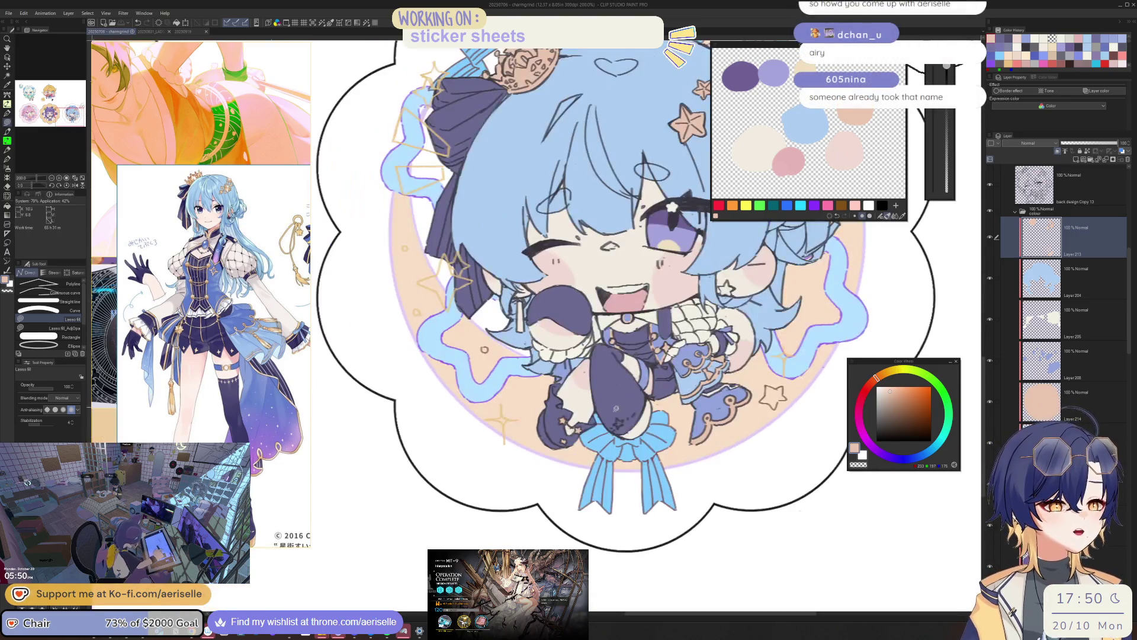
{"action": "scroll", "coordinate": [618, 424], "scroll_direction": "up", "scroll_amount": 5}
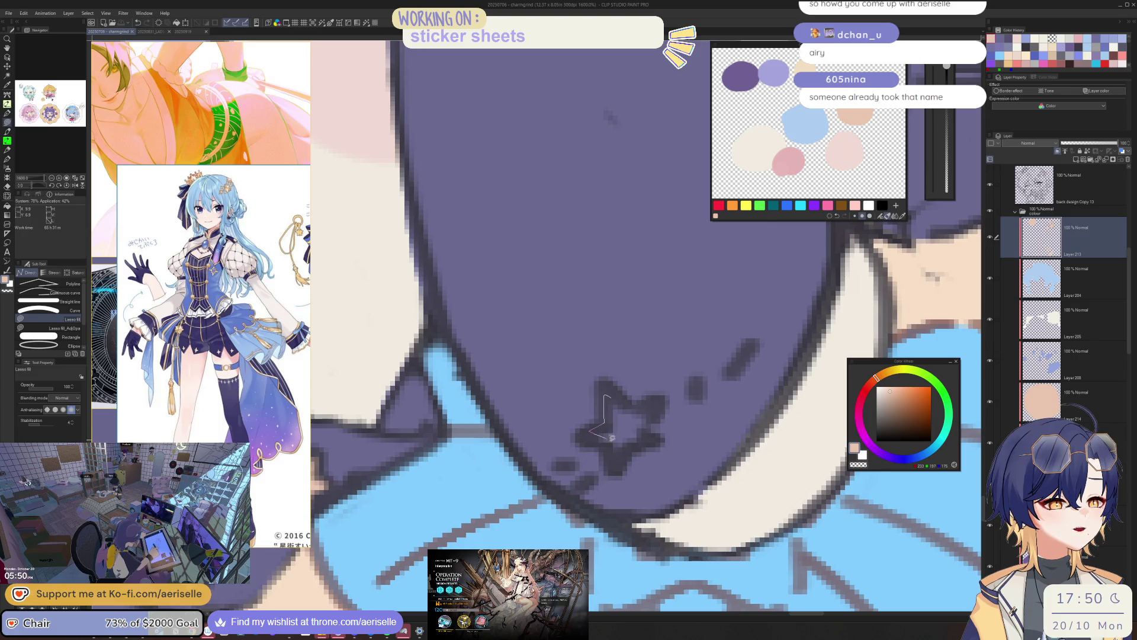
{"action": "scroll", "coordinate": [636, 408], "scroll_direction": "down", "scroll_amount": 5}
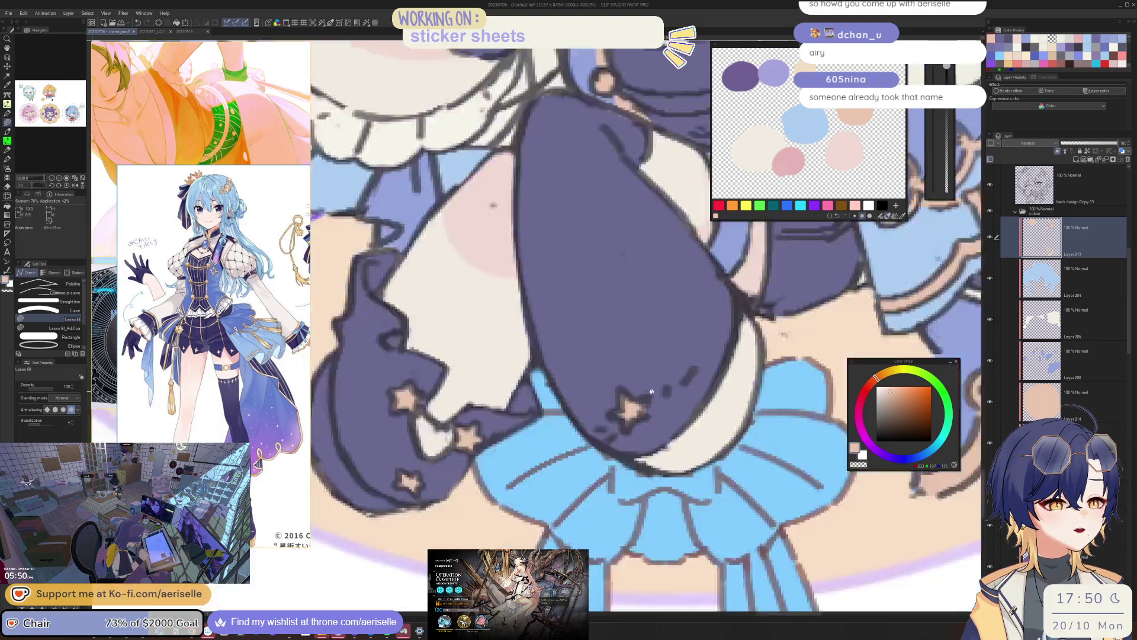
{"action": "scroll", "coordinate": [622, 405], "scroll_direction": "down", "scroll_amount": 3}
{"action": "scroll", "coordinate": [606, 402], "scroll_direction": "down", "scroll_amount": 2}
{"action": "scroll", "coordinate": [606, 403], "scroll_direction": "up", "scroll_amount": 1}
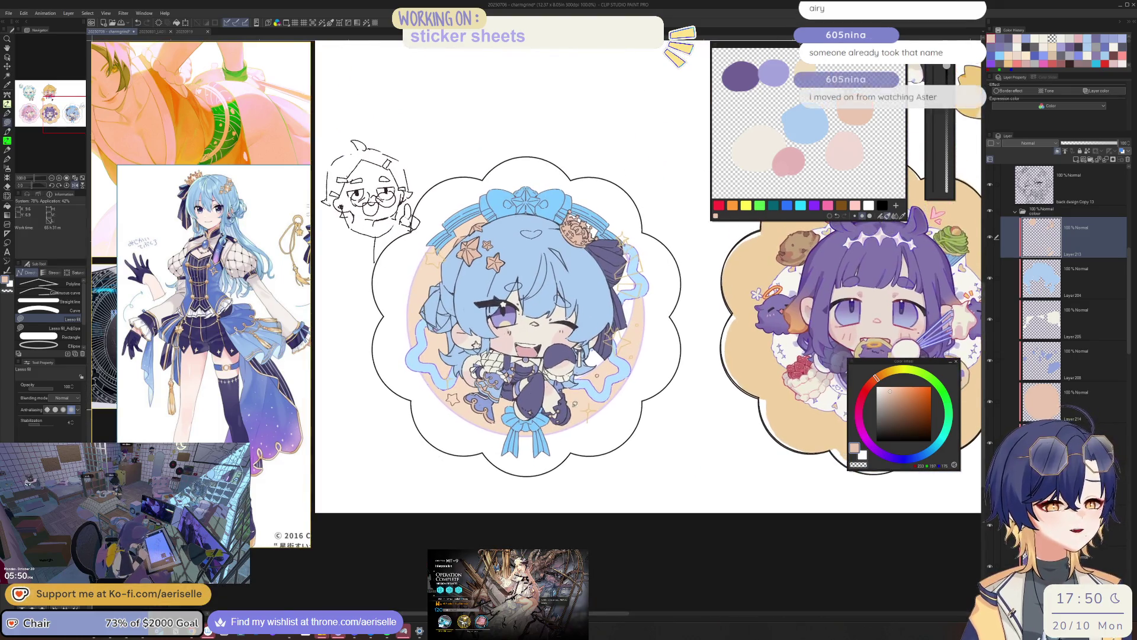
{"action": "scroll", "coordinate": [592, 406], "scroll_direction": "up", "scroll_amount": 2}
{"action": "scroll", "coordinate": [570, 411], "scroll_direction": "up", "scroll_amount": 1}
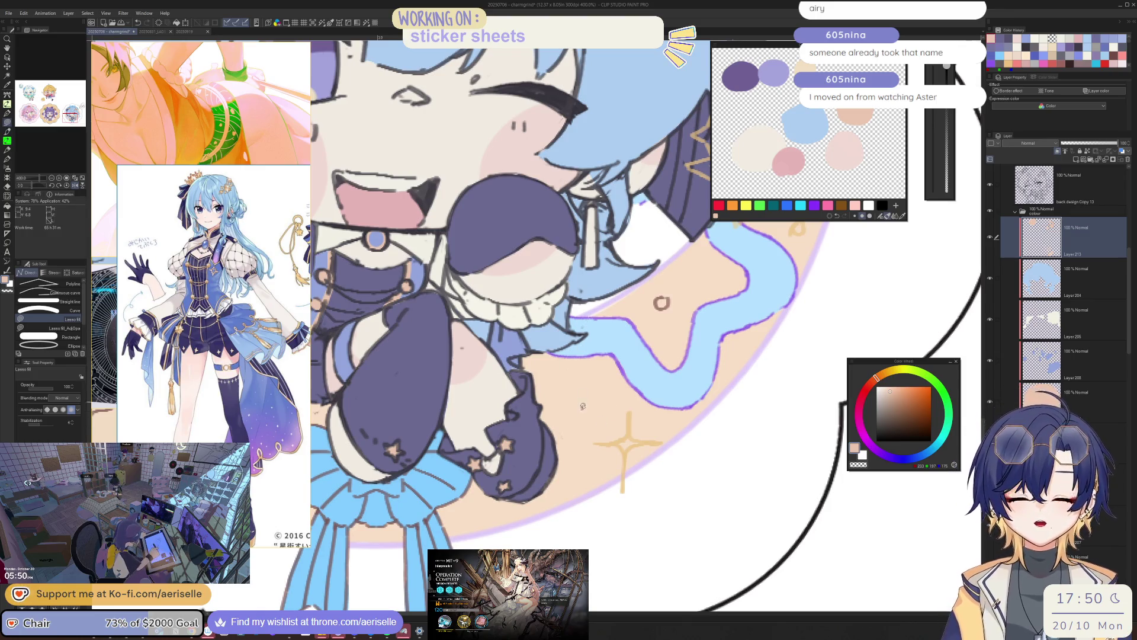
{"action": "scroll", "coordinate": [565, 368], "scroll_direction": "up", "scroll_amount": 2}
{"action": "left_click_drag", "start_coordinate": [577, 411], "coordinate": [605, 548]}
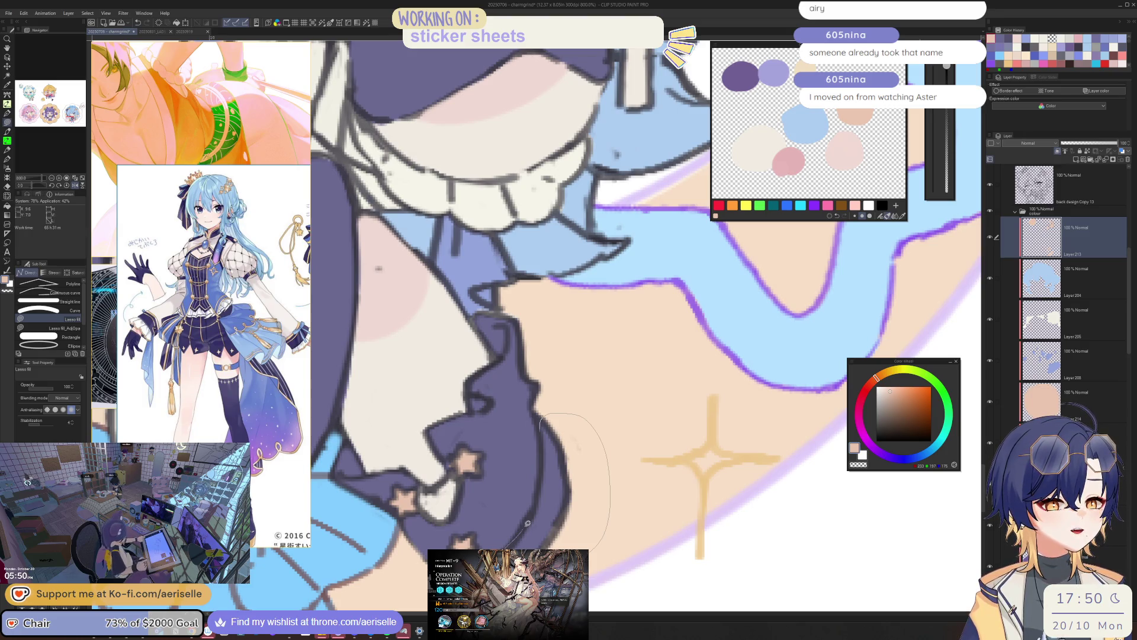
{"action": "left_click_drag", "start_coordinate": [538, 499], "coordinate": [540, 450]}
- Fill the small gap beside the bow, then mirror the view to check proportions
{"action": "scroll", "coordinate": [539, 450], "scroll_direction": "down", "scroll_amount": 3}
{"action": "scroll", "coordinate": [539, 450], "scroll_direction": "down", "scroll_amount": 3}
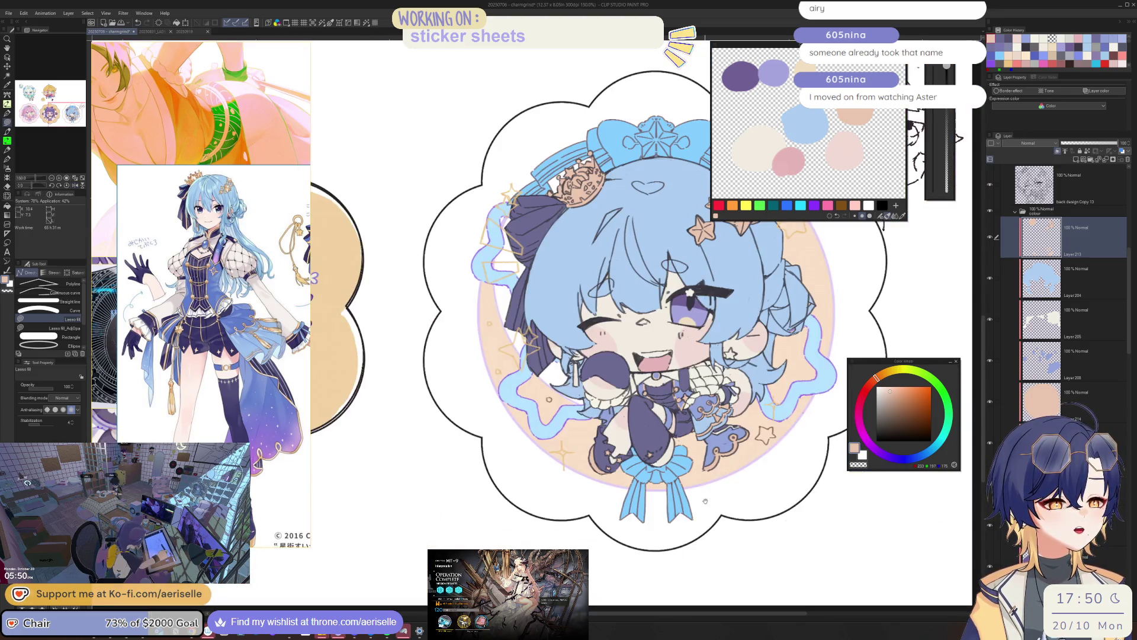
{"action": "scroll", "coordinate": [536, 467], "scroll_direction": "up", "scroll_amount": 3}
{"action": "scroll", "coordinate": [534, 465], "scroll_direction": "up", "scroll_amount": 2}
{"action": "mouse_move", "coordinate": [528, 501]}
{"action": "left_mouse_down"}
{"action": "mouse_move", "coordinate": [595, 394]}
{"action": "mouse_move", "coordinate": [529, 500]}
{"action": "left_mouse_up"}
{"action": "scroll", "coordinate": [533, 474], "scroll_direction": "down", "scroll_amount": 2}
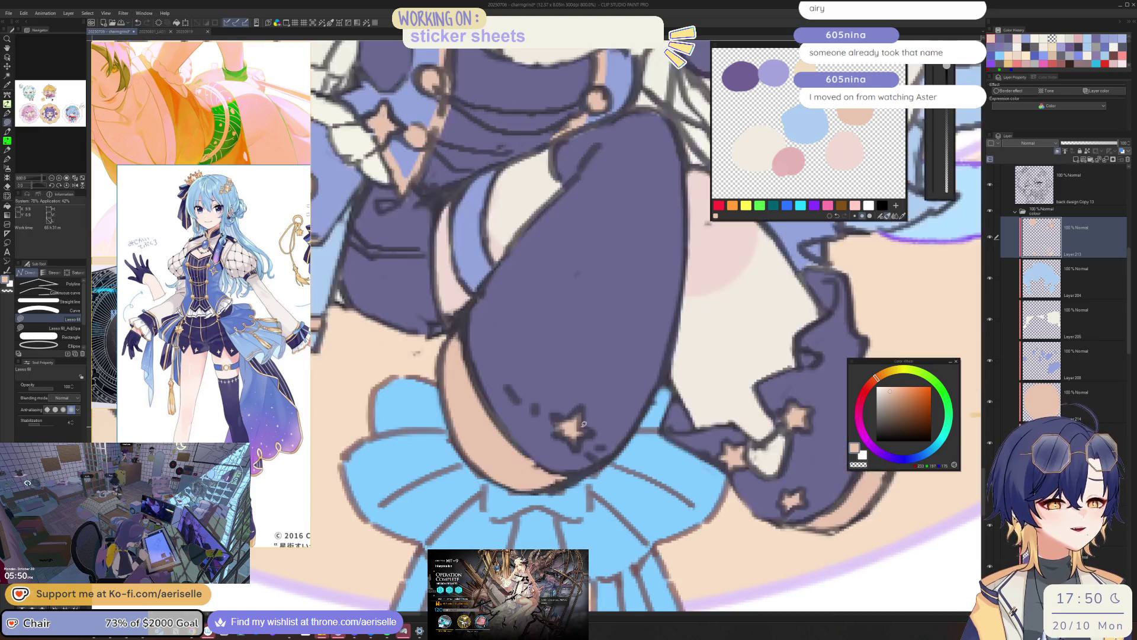
{"action": "scroll", "coordinate": [533, 474], "scroll_direction": "down", "scroll_amount": 3}
{"action": "scroll", "coordinate": [601, 384], "scroll_direction": "up", "scroll_amount": 3}
{"action": "key", "text": "h"}
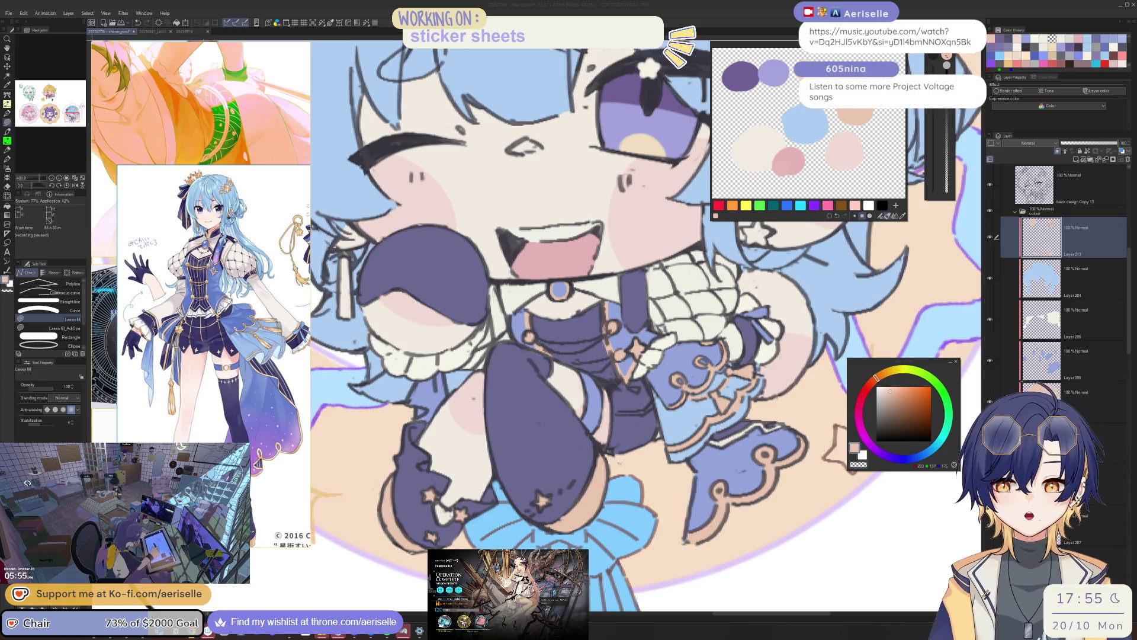
{"action": "left_click", "coordinate": [604, 347]}
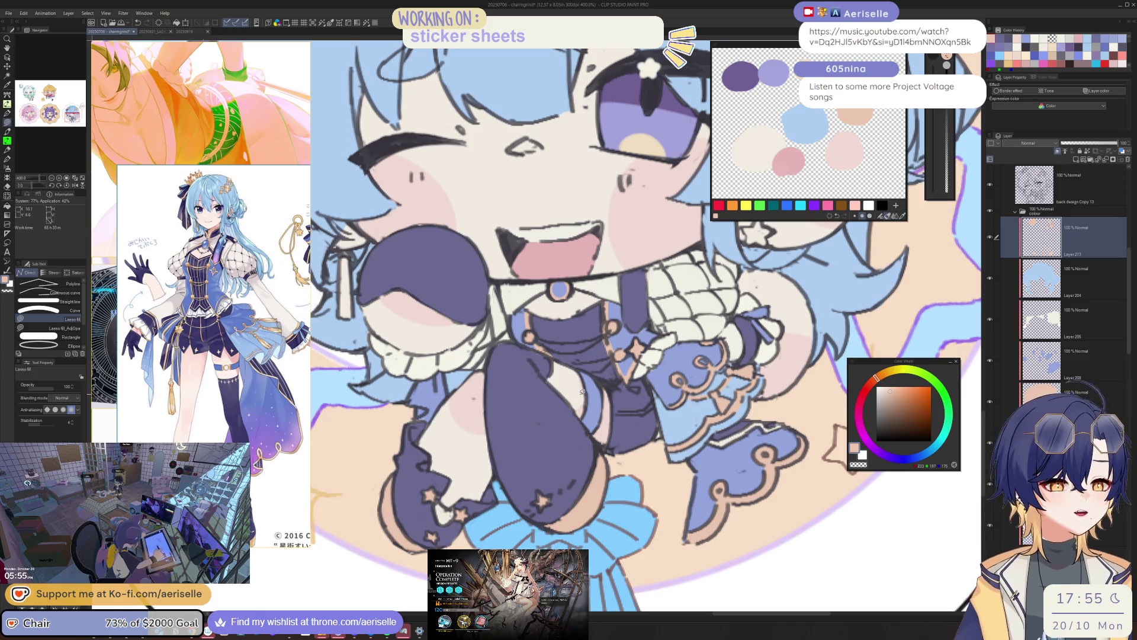
{"action": "left_click_drag", "start_coordinate": [581, 392], "coordinate": [536, 290]}
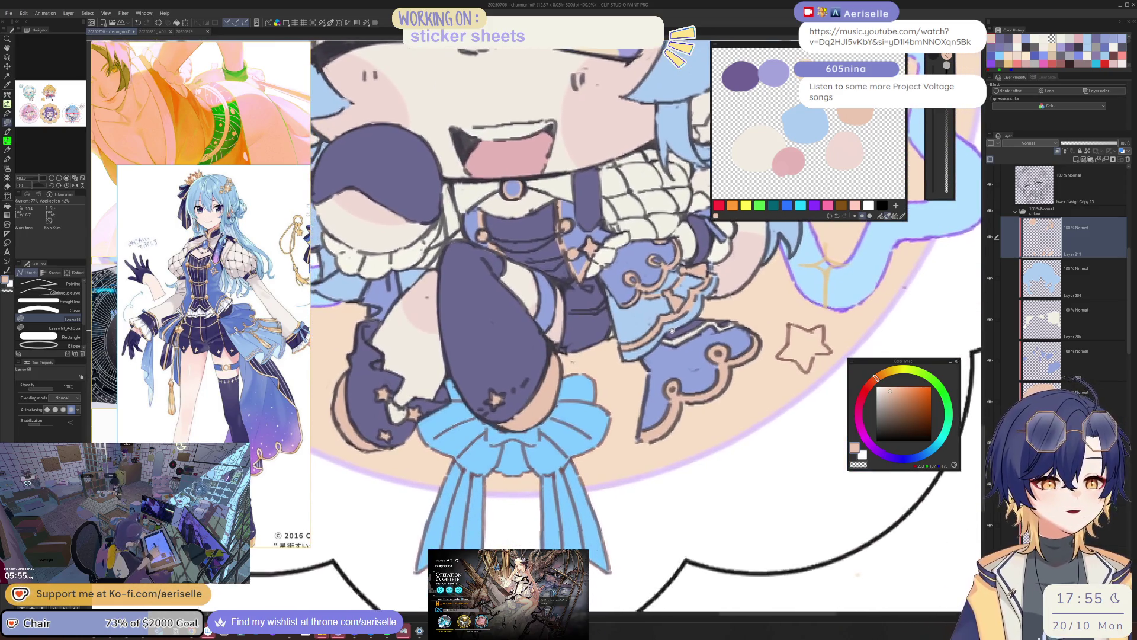
{"action": "left_click_drag", "start_coordinate": [673, 330], "coordinate": [670, 336]}
{"action": "mouse_move", "coordinate": [638, 393]}
{"action": "left_mouse_down"}
{"action": "mouse_move", "coordinate": [651, 398]}
{"action": "mouse_move", "coordinate": [479, 483]}
{"action": "left_mouse_up"}
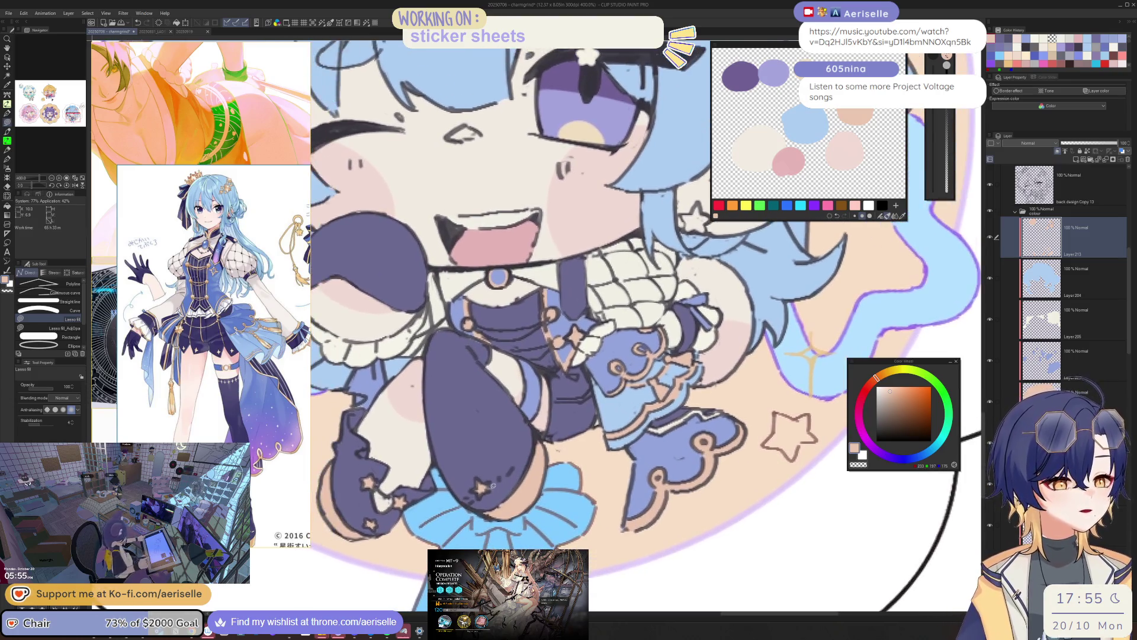
- Straighten the face view and lasso-fill a thin strip with peach
{"action": "key", "text": "e"}
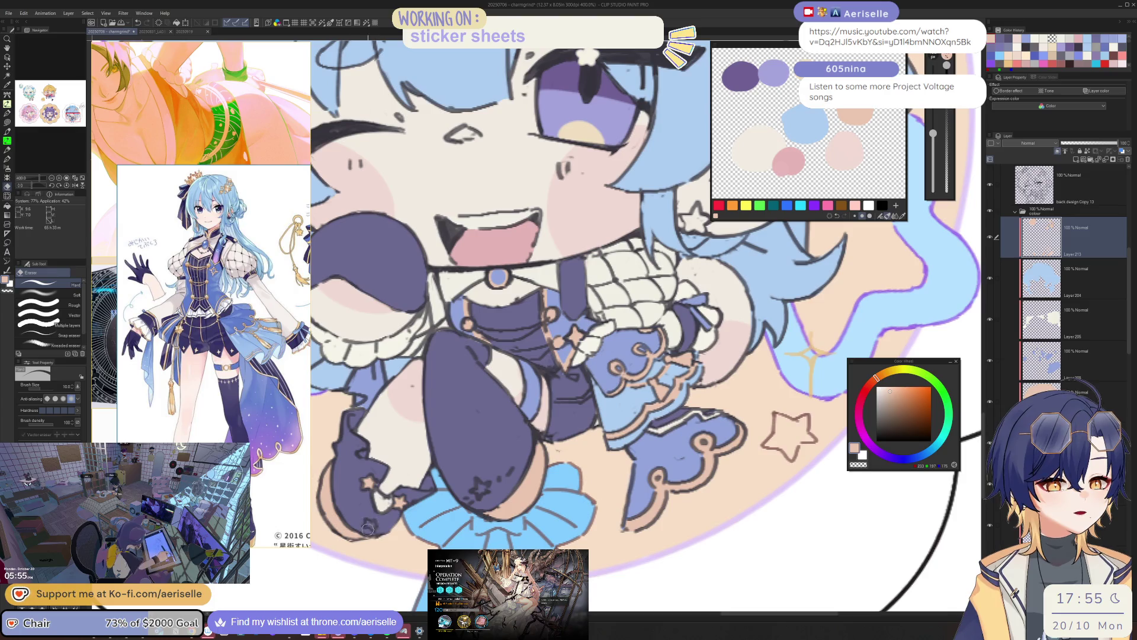
{"action": "mouse_move", "coordinate": [367, 529]}
{"action": "left_mouse_down"}
{"action": "mouse_move", "coordinate": [666, 402]}
{"action": "mouse_move", "coordinate": [728, 389]}
{"action": "mouse_move", "coordinate": [407, 432]}
{"action": "left_mouse_up"}
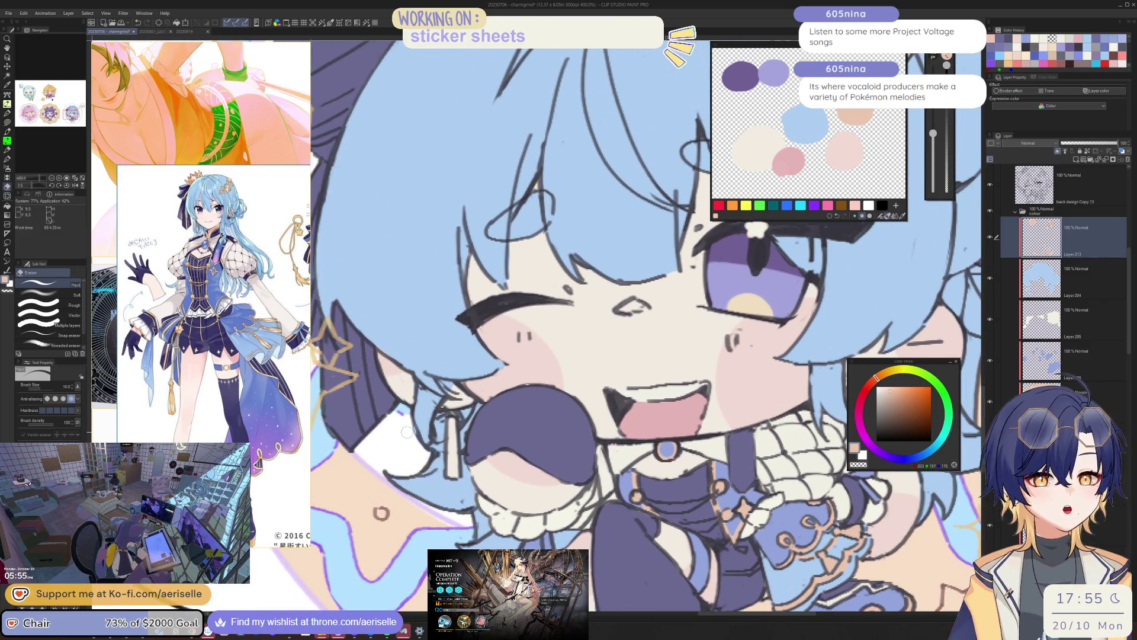
{"action": "scroll", "coordinate": [442, 400], "scroll_direction": "up", "scroll_amount": 3}
{"action": "key", "text": "u"}
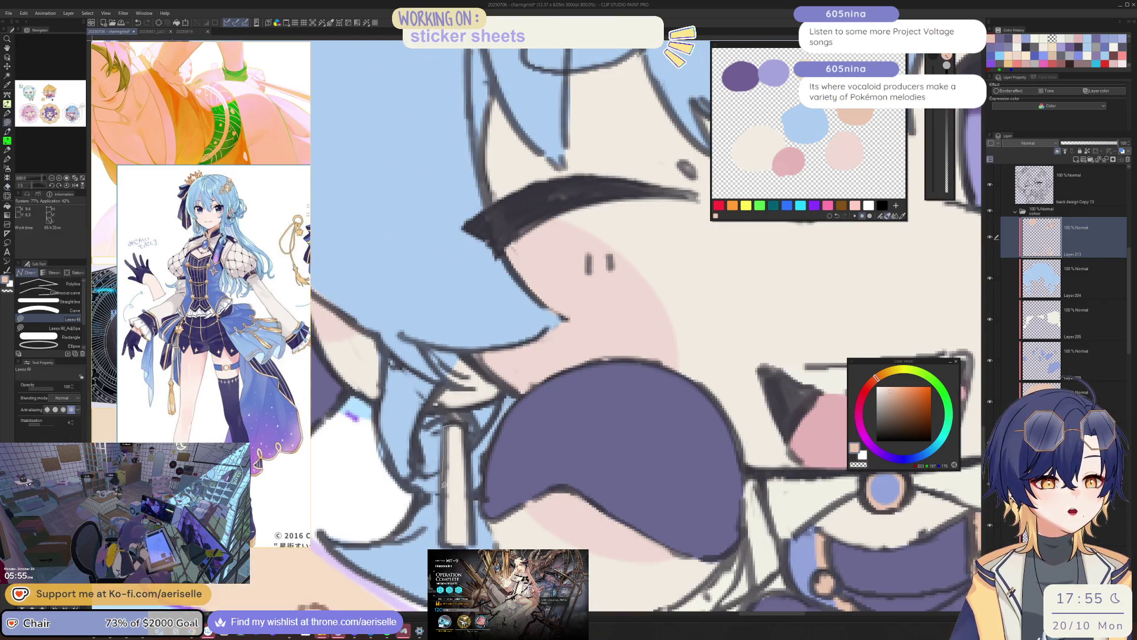
{"action": "left_click_drag", "start_coordinate": [443, 487], "coordinate": [479, 524]}
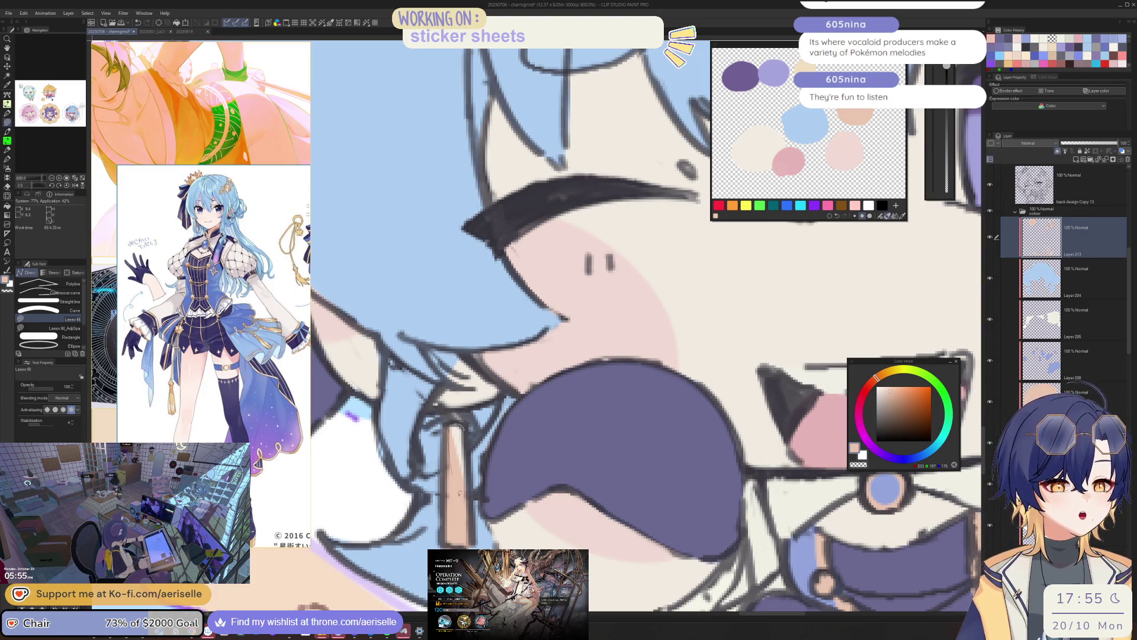
- Sample the dark line colour and switch to a thinner pen for line touch-ups
{"action": "key", "text": "ctrl+minus"}
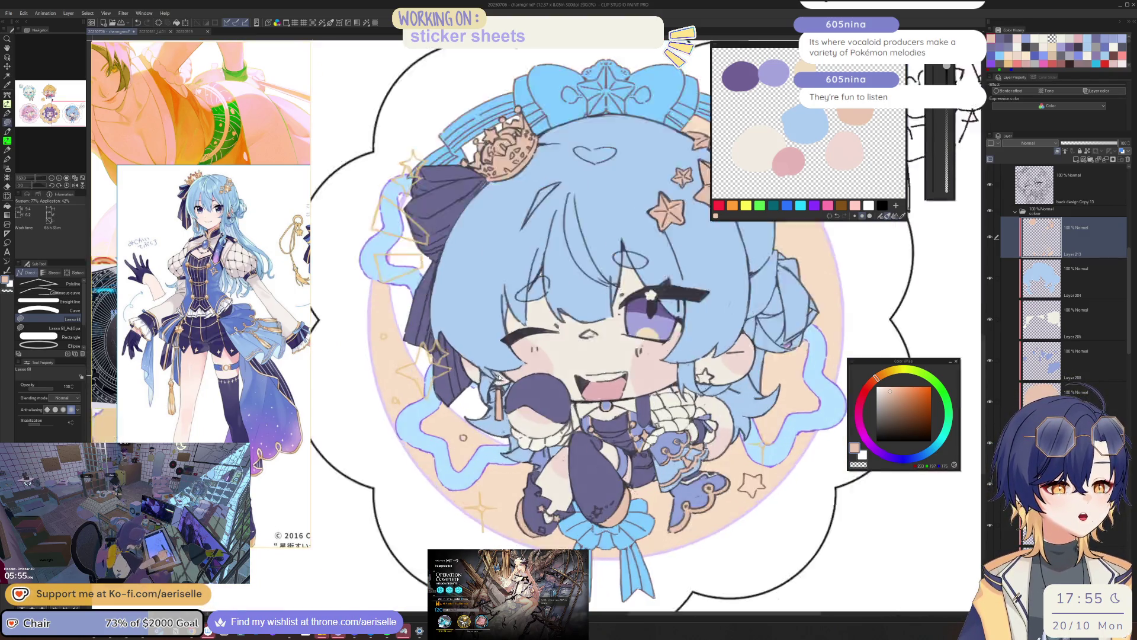
{"action": "scroll", "coordinate": [546, 362], "scroll_direction": "up", "scroll_amount": 4}
{"action": "scroll", "coordinate": [491, 385], "scroll_direction": "up", "scroll_amount": 2}
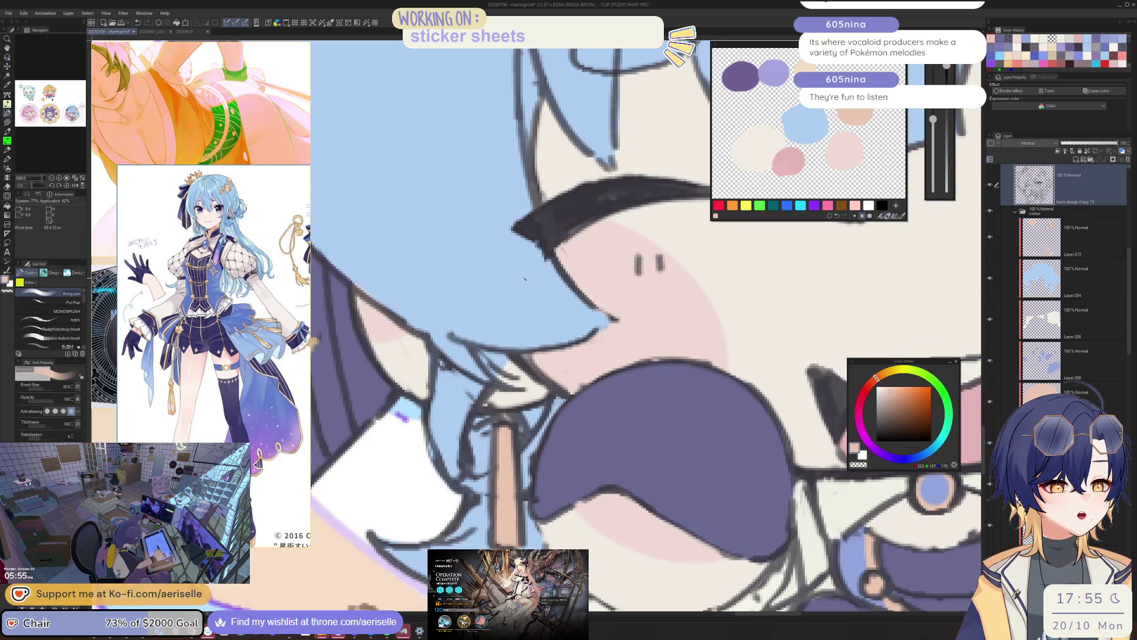
{"action": "left_click", "coordinate": [513, 354], "text": "alt"}
{"action": "key", "text": "bracketleft"}
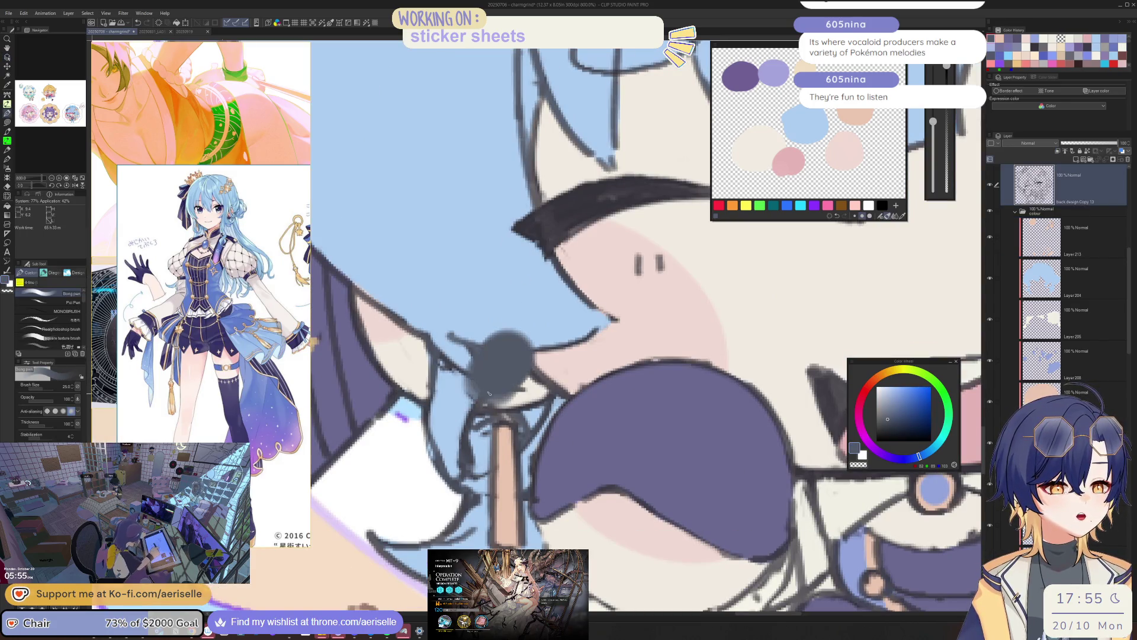
{"action": "key", "text": "period"}
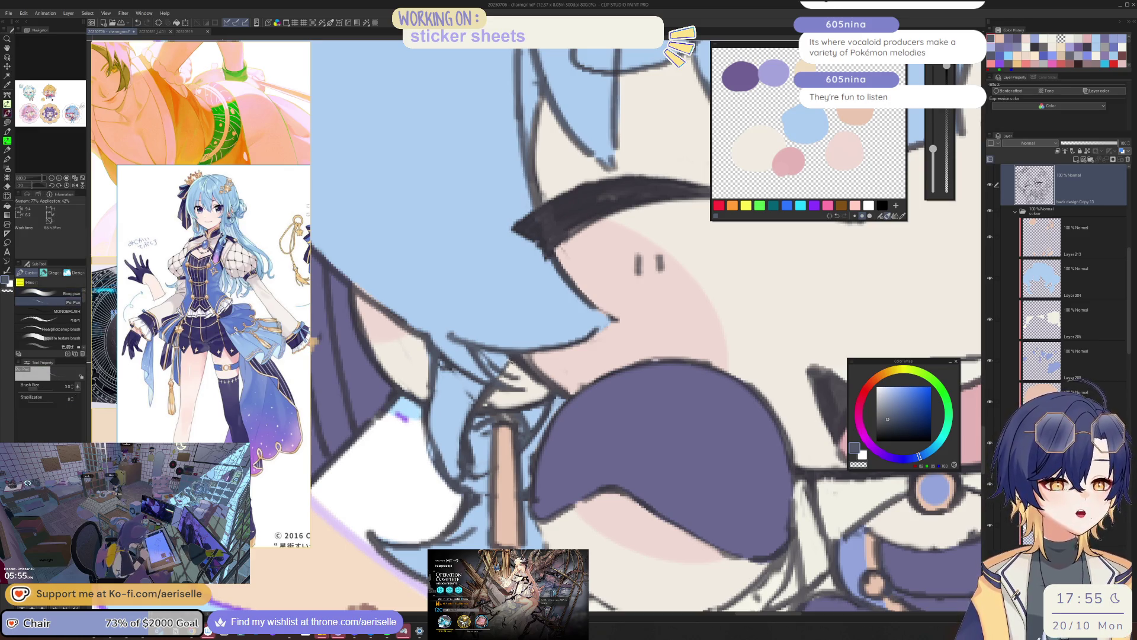
- Erase the stray dark line near the mouth and reduce the eraser size to 3
{"action": "scroll", "coordinate": [508, 364], "scroll_direction": "down", "scroll_amount": 3}
{"action": "scroll", "coordinate": [503, 366], "scroll_direction": "down", "scroll_amount": 2}
{"action": "scroll", "coordinate": [486, 368], "scroll_direction": "up", "scroll_amount": 1}
{"action": "scroll", "coordinate": [474, 371], "scroll_direction": "up", "scroll_amount": 2}
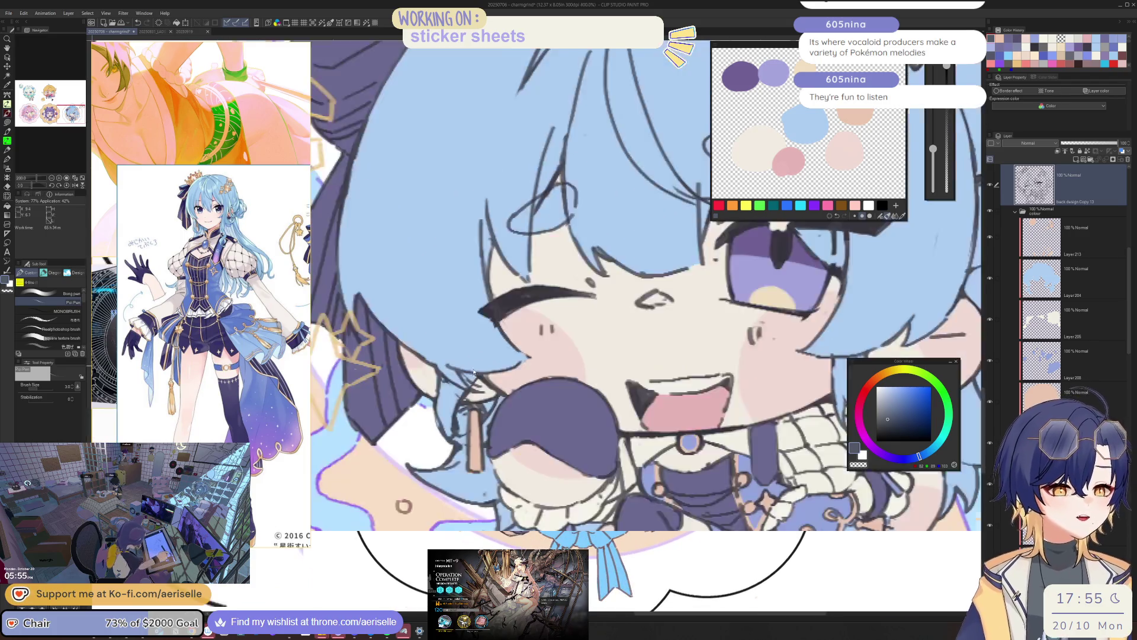
{"action": "scroll", "coordinate": [474, 372], "scroll_direction": "up", "scroll_amount": 2}
{"action": "key", "text": "e"}
{"action": "mouse_move", "coordinate": [478, 393]}
{"action": "left_mouse_down"}
{"action": "mouse_move", "coordinate": [493, 401]}
{"action": "mouse_move", "coordinate": [427, 456]}
{"action": "left_mouse_up"}
{"action": "key", "text": "bracketleft"}
{"action": "key", "text": "bracketleft"}
{"action": "key", "text": "bracketleft"}
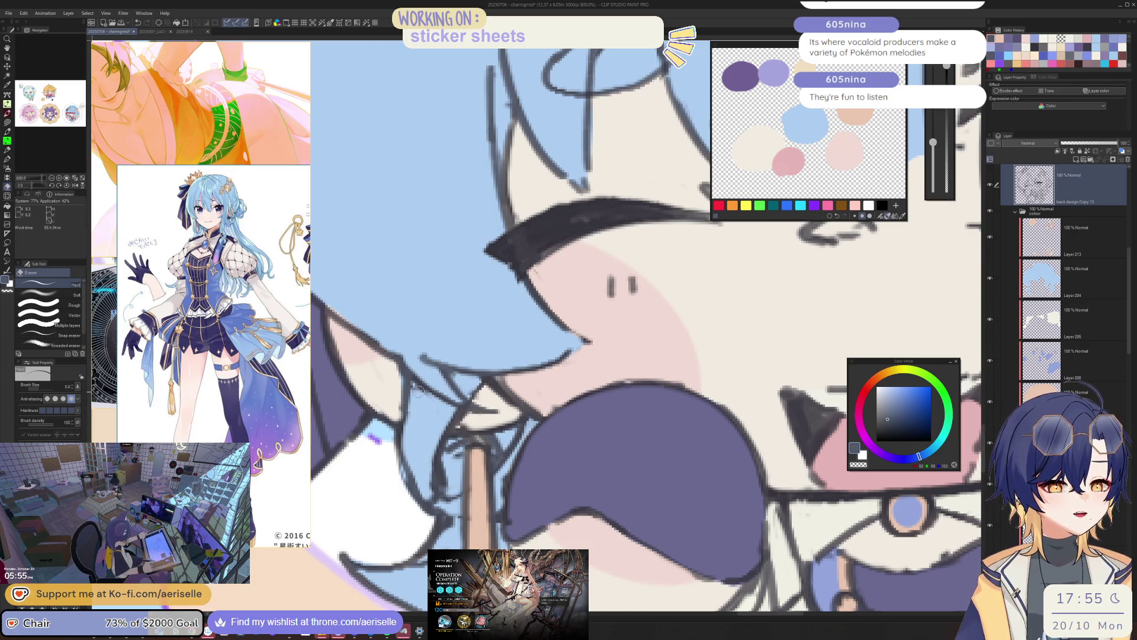
{"action": "scroll", "coordinate": [418, 391], "scroll_direction": "down", "scroll_amount": 5}
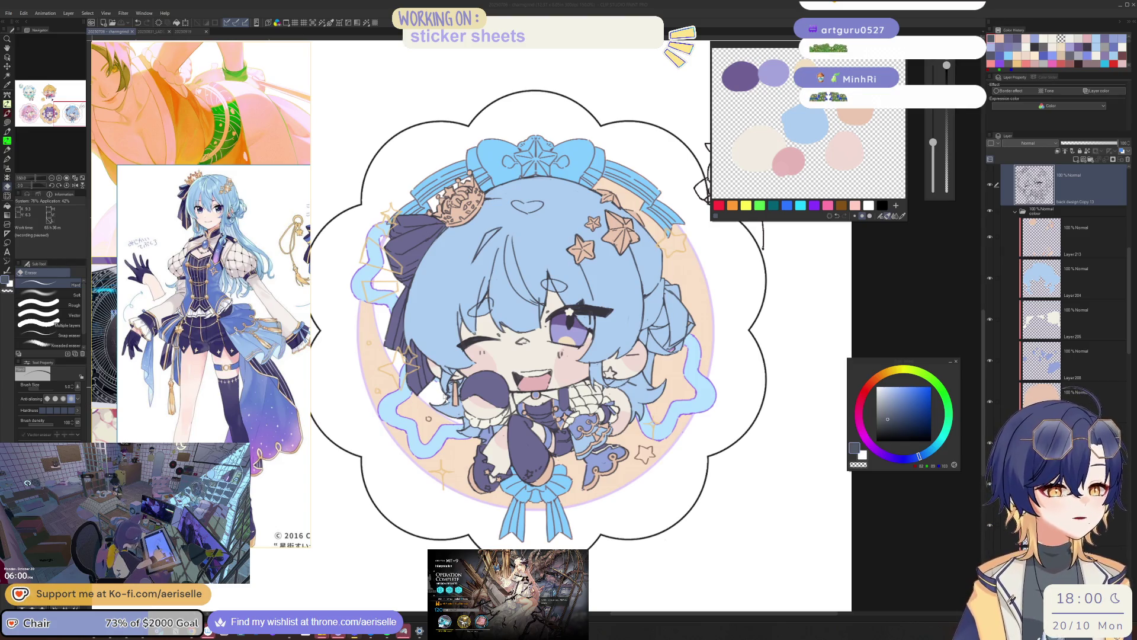
- Zoom in and lasso-fill the star earring beside the face with dark purple
{"action": "left_click", "coordinate": [518, 462]}
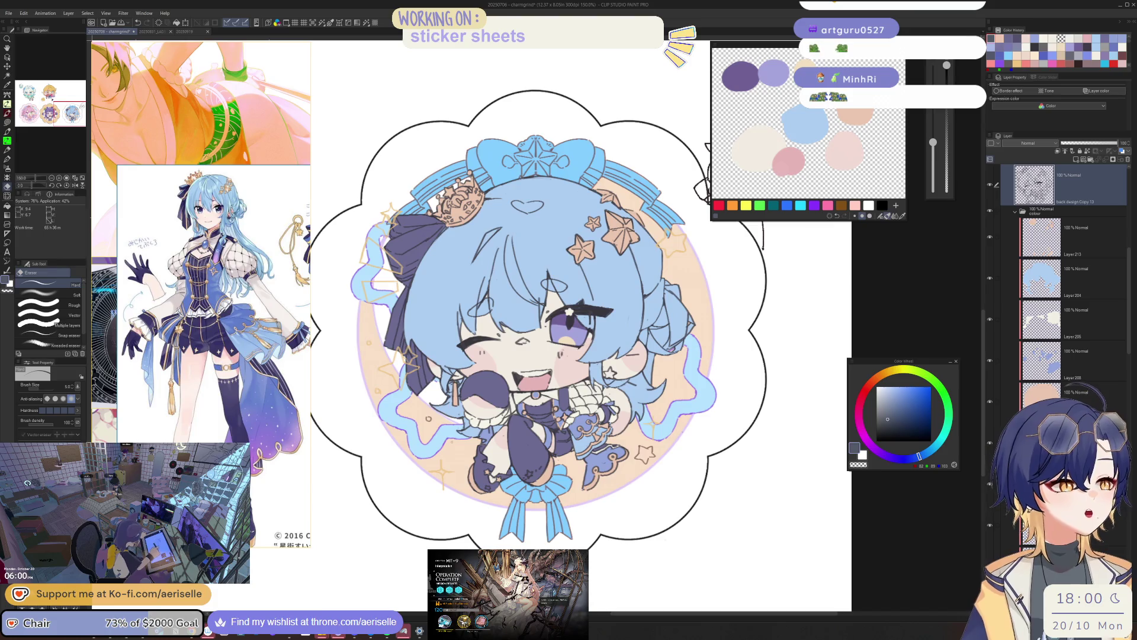
{"action": "key", "text": "ctrl+plus"}
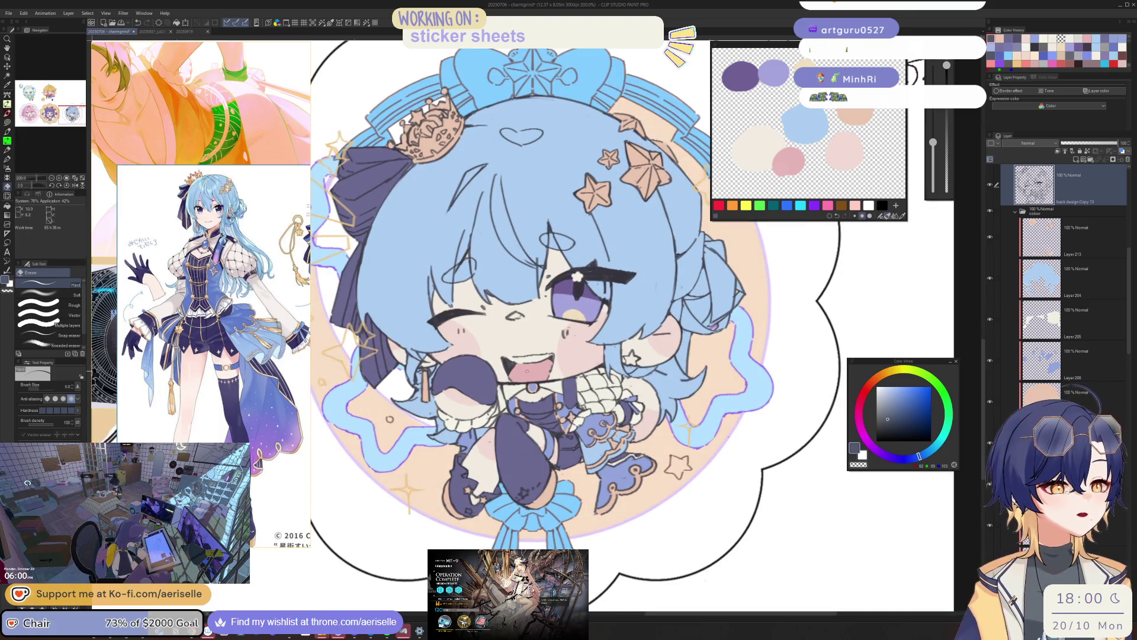
{"action": "key", "text": "o"}
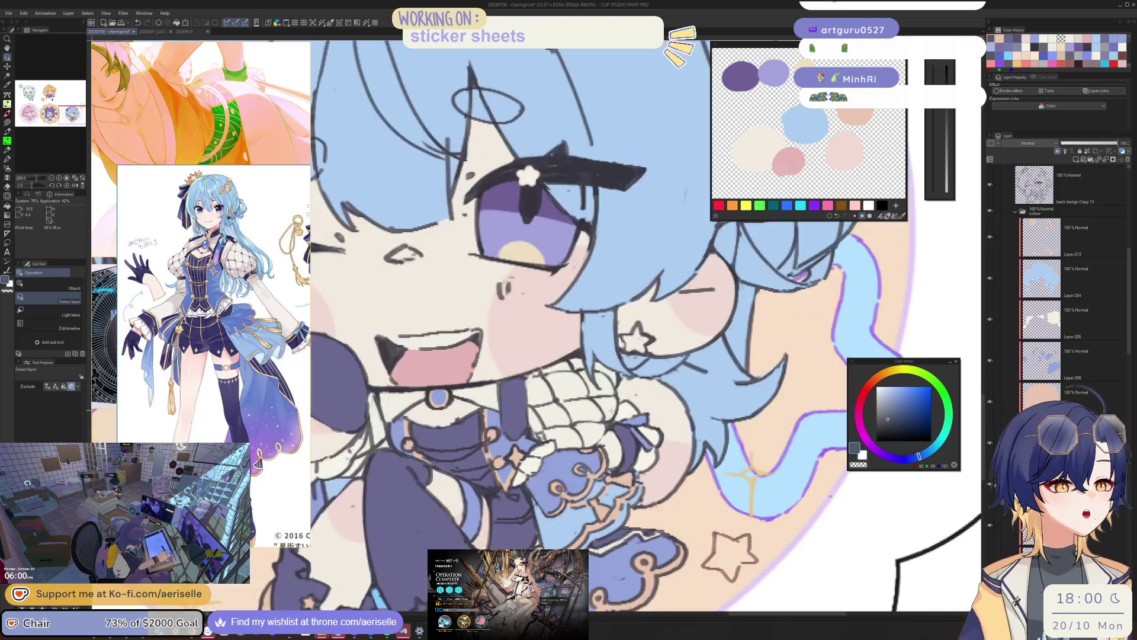
{"action": "scroll", "coordinate": [664, 380], "scroll_direction": "up", "scroll_amount": 2}
{"action": "scroll", "coordinate": [646, 314], "scroll_direction": "up", "scroll_amount": 2}
{"action": "key", "text": "u"}
{"action": "mouse_move", "coordinate": [643, 309]}
{"action": "left_mouse_down"}
{"action": "mouse_move", "coordinate": [610, 330]}
{"action": "mouse_move", "coordinate": [660, 330]}
{"action": "left_mouse_up"}
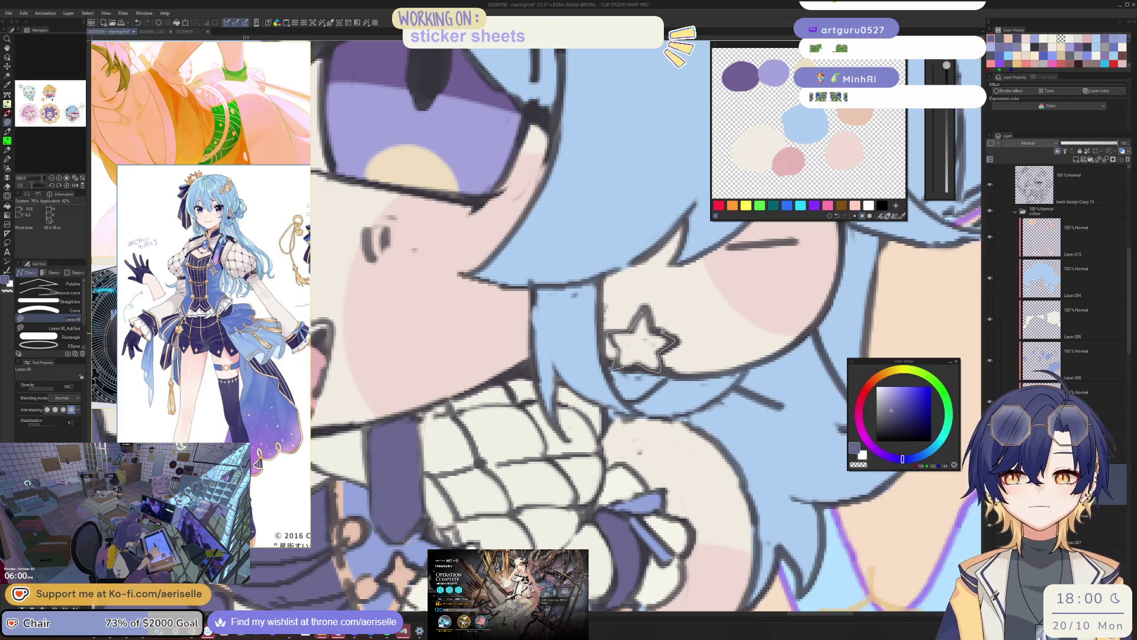
- Rotate the canvas view back upright and pick the clicked artwork's layer
{"action": "key", "text": "e"}
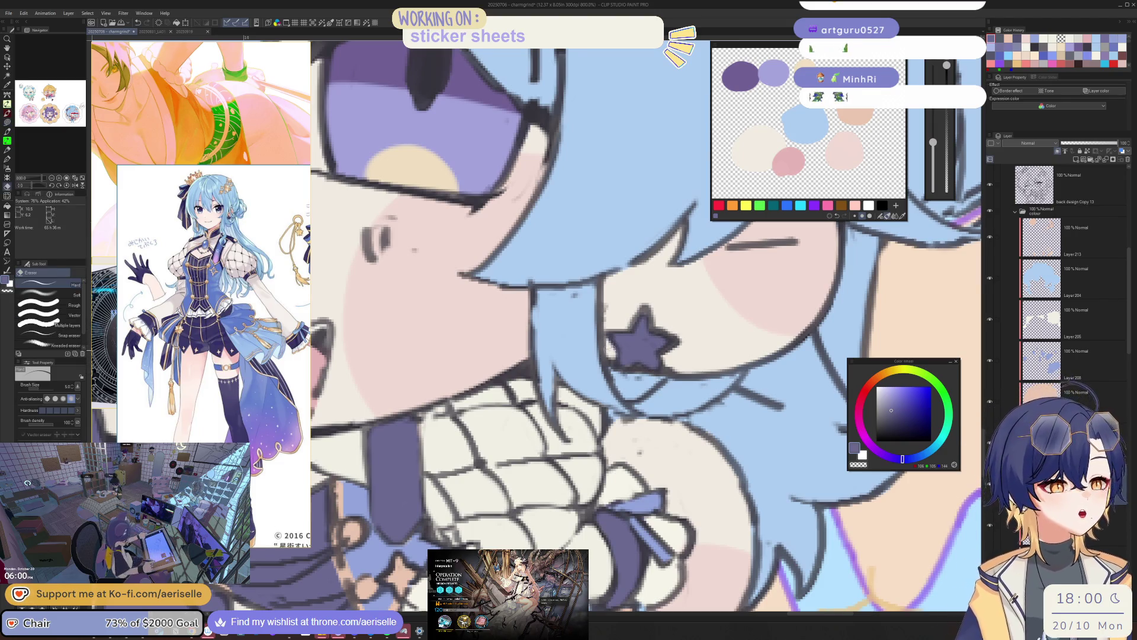
{"action": "scroll", "coordinate": [592, 326], "scroll_direction": "down", "scroll_amount": 4}
{"action": "mouse_move", "coordinate": [699, 414]}
{"action": "left_mouse_down"}
{"action": "mouse_move", "coordinate": [672, 472]}
{"action": "mouse_move", "coordinate": [661, 465]}
{"action": "left_mouse_up"}
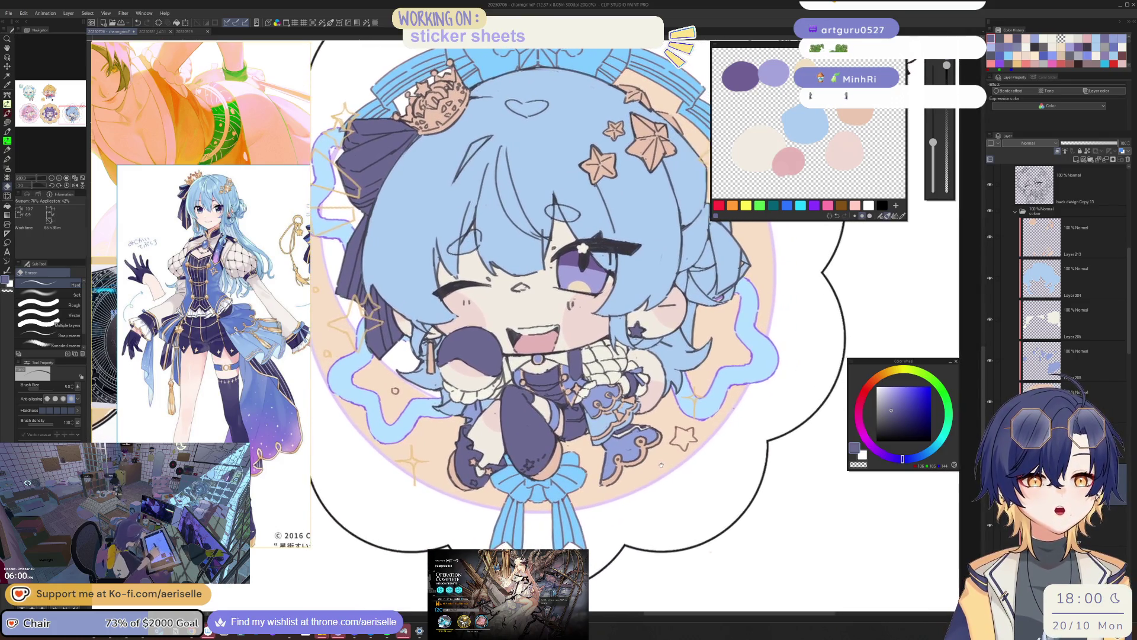
{"action": "left_click_drag", "start_coordinate": [661, 465], "coordinate": [414, 437]}
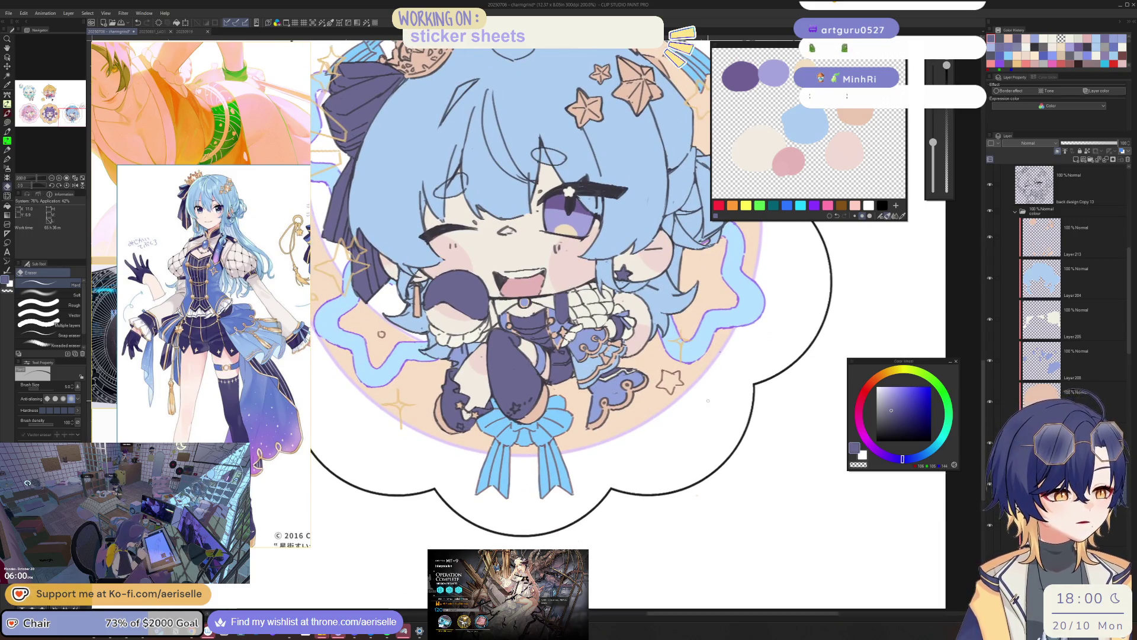
{"action": "scroll", "coordinate": [496, 393], "scroll_direction": "up", "scroll_amount": 2}
{"action": "left_click", "coordinate": [496, 393], "text": "ctrl+shift"}
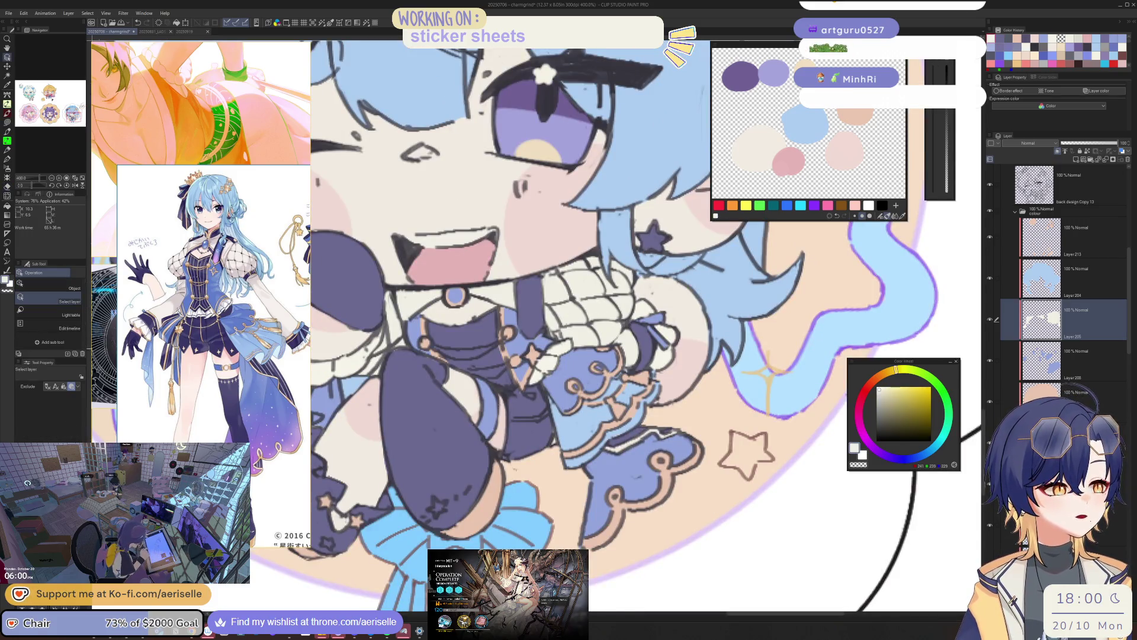
- Fill the outlined star on the dark purple leg white and add two white shine marks
{"action": "scroll", "coordinate": [495, 394], "scroll_direction": "up", "scroll_amount": 2}
{"action": "scroll", "coordinate": [496, 394], "scroll_direction": "up", "scroll_amount": 2}
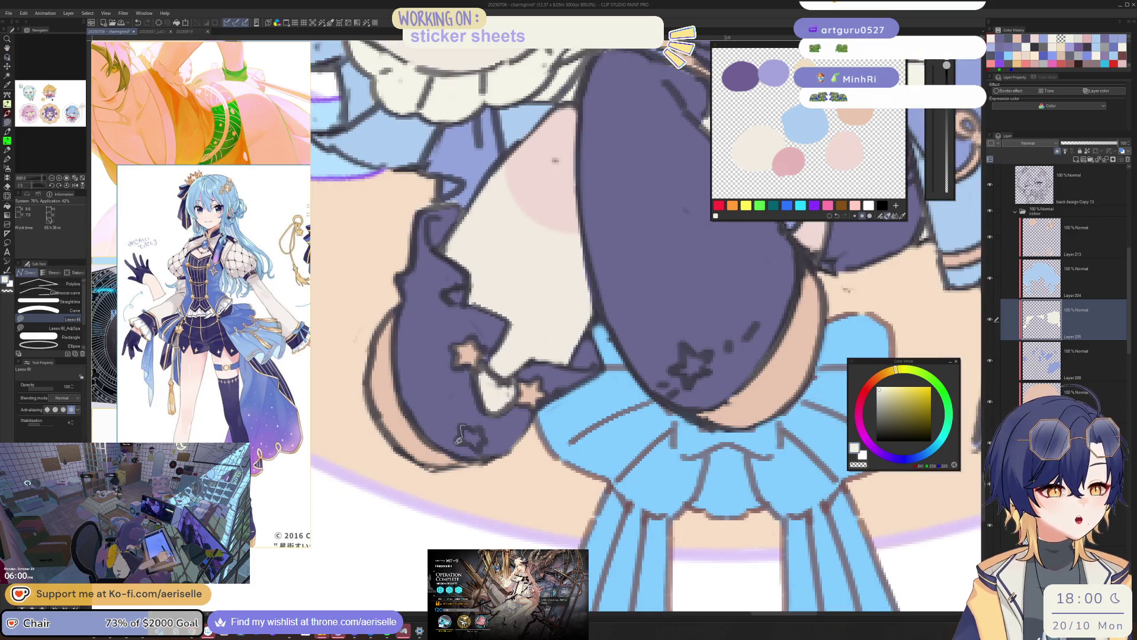
{"action": "left_click_drag", "start_coordinate": [483, 429], "coordinate": [587, 398]}
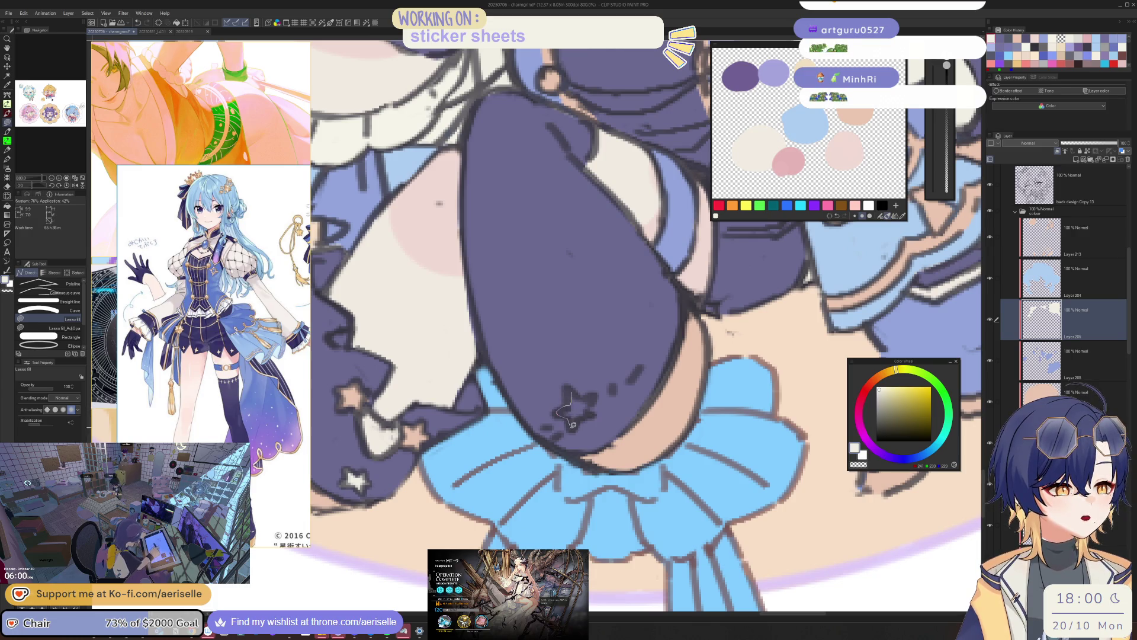
{"action": "mouse_move", "coordinate": [592, 398]}
{"action": "left_mouse_down"}
{"action": "mouse_move", "coordinate": [610, 376]}
{"action": "mouse_move", "coordinate": [633, 376]}
{"action": "left_mouse_up"}
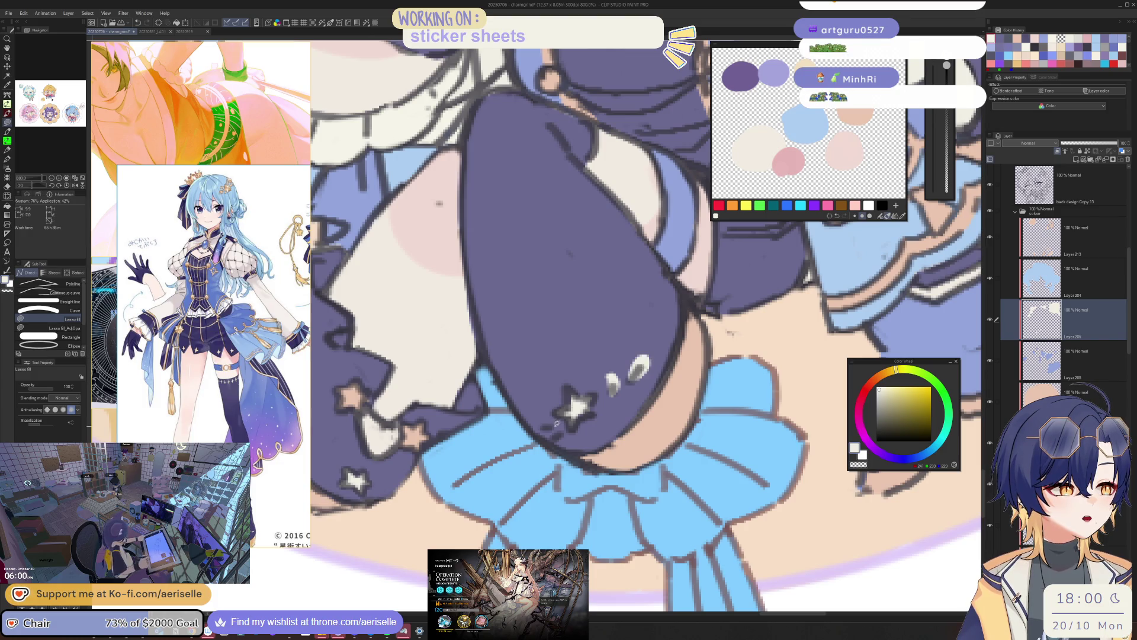
{"action": "left_click_drag", "start_coordinate": [560, 434], "coordinate": [542, 429]}
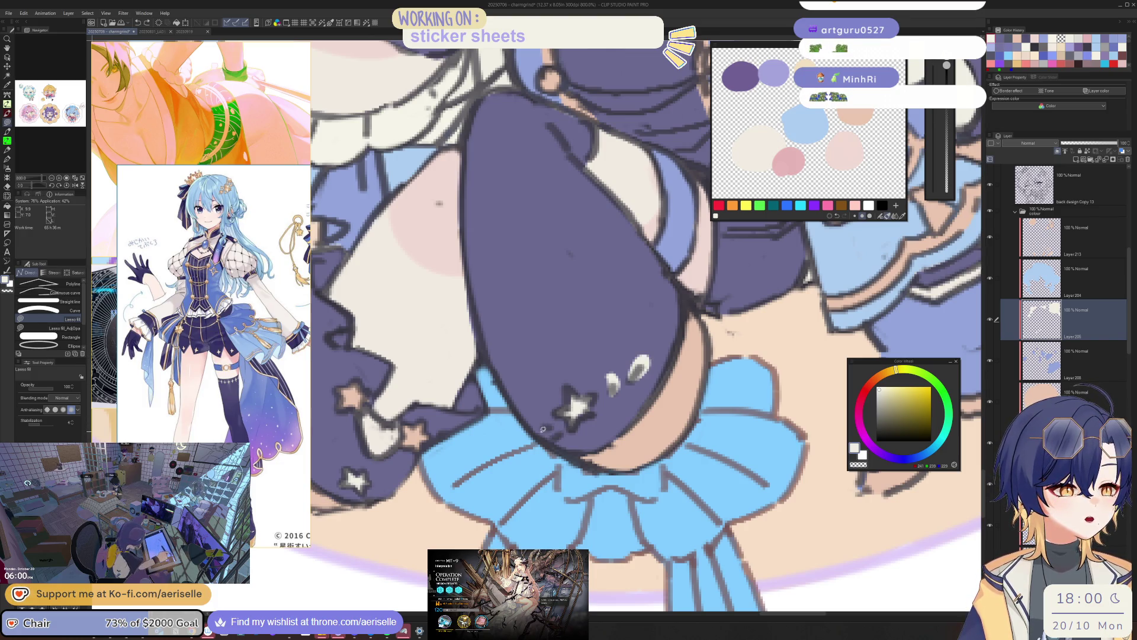
{"action": "scroll", "coordinate": [548, 436], "scroll_direction": "down", "scroll_amount": 5}
{"action": "scroll", "coordinate": [557, 429], "scroll_direction": "up", "scroll_amount": 1}
{"action": "scroll", "coordinate": [570, 424], "scroll_direction": "up", "scroll_amount": 4}
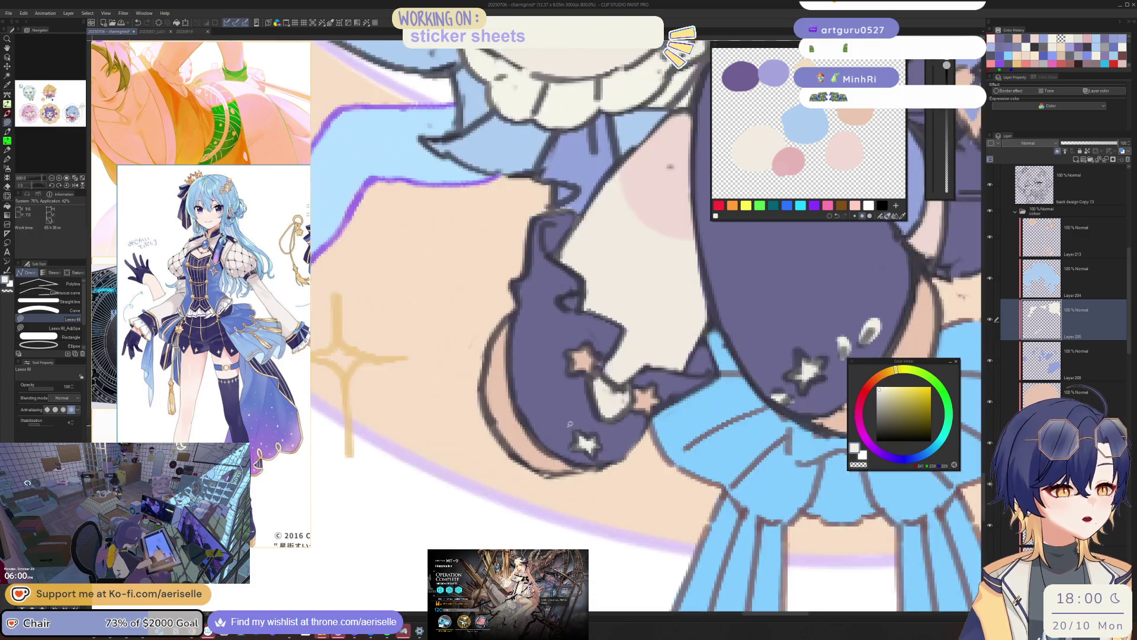
{"action": "mouse_move", "coordinate": [568, 421]}
{"action": "left_mouse_down"}
{"action": "mouse_move", "coordinate": [564, 435]}
{"action": "mouse_move", "coordinate": [543, 429]}
{"action": "left_mouse_up"}
- Reset the view rotation and eyedrop peach from the collar artwork and its layer
{"action": "key", "text": "minus"}
{"action": "key", "text": "minus"}
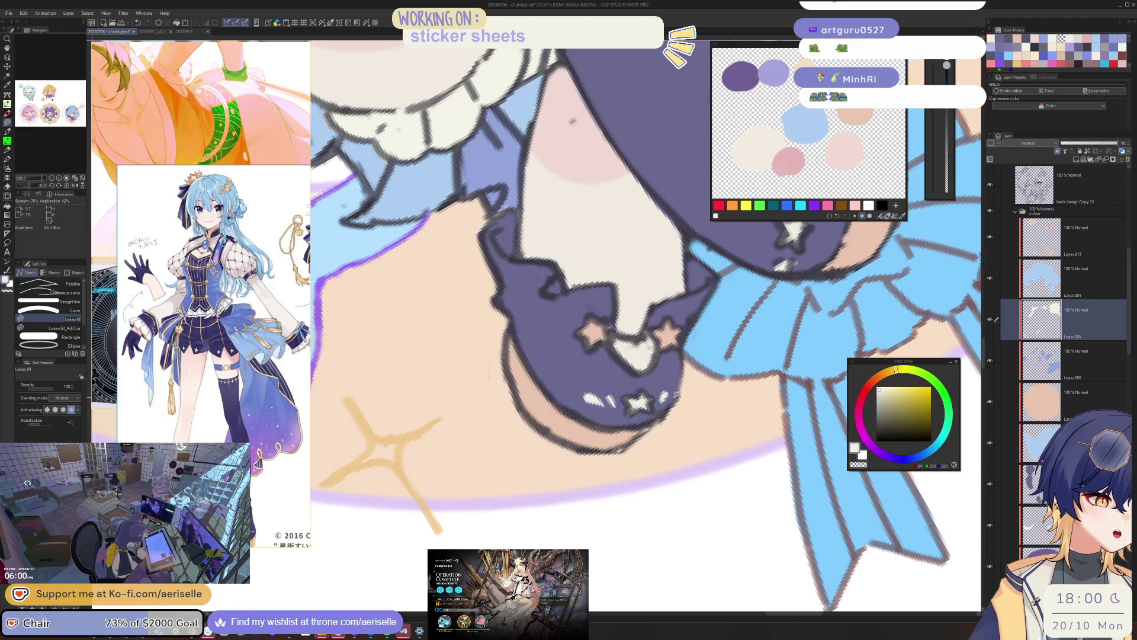
{"action": "key", "text": "asciicircum"}
{"action": "key", "text": "asciicircum"}
{"action": "scroll", "coordinate": [627, 400], "scroll_direction": "down", "scroll_amount": 3}
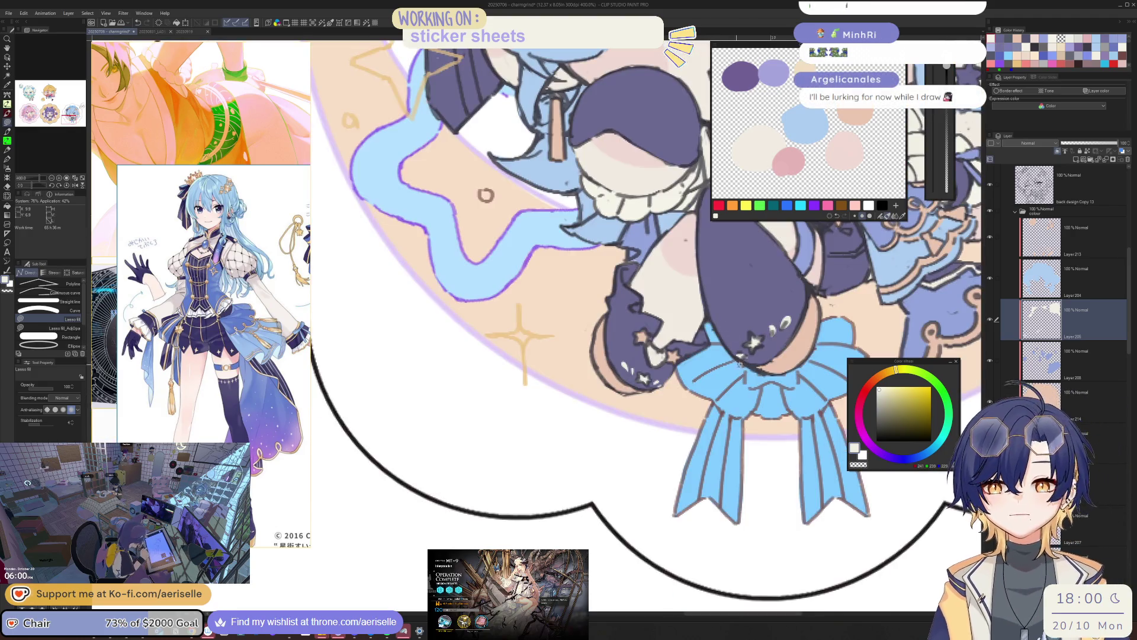
{"action": "scroll", "coordinate": [586, 399], "scroll_direction": "down", "scroll_amount": 2}
{"action": "scroll", "coordinate": [610, 368], "scroll_direction": "down", "scroll_amount": 1}
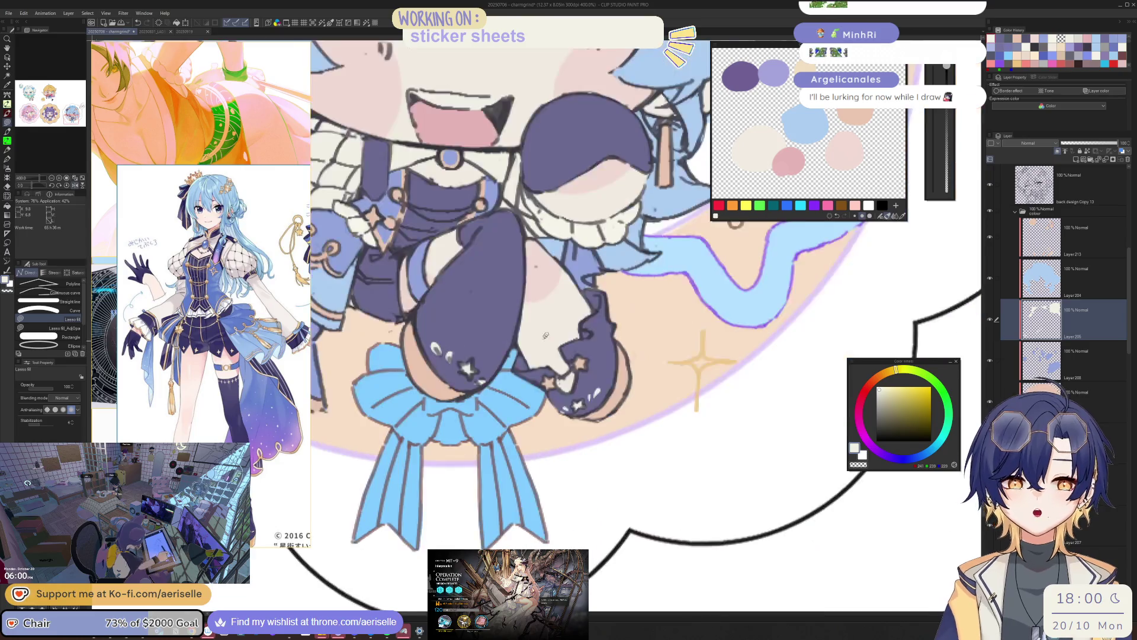
{"action": "scroll", "coordinate": [631, 338], "scroll_direction": "down", "scroll_amount": 1}
{"action": "key", "text": "h"}
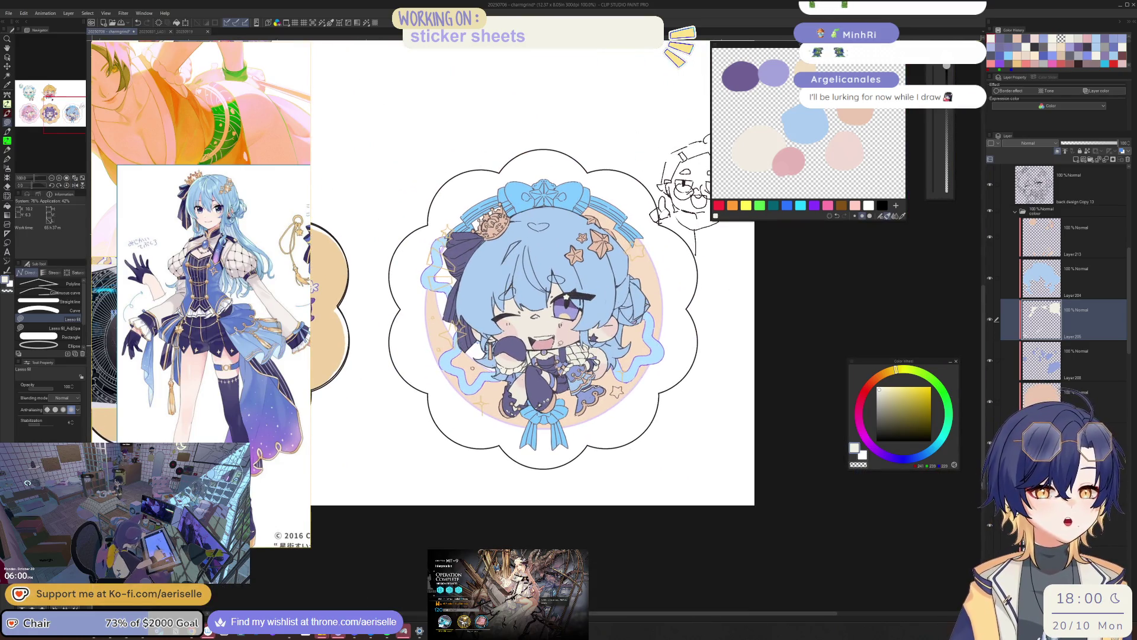
{"action": "scroll", "coordinate": [565, 350], "scroll_direction": "up", "scroll_amount": 2}
{"action": "scroll", "coordinate": [565, 349], "scroll_direction": "up", "scroll_amount": 4}
{"action": "key", "text": "o"}
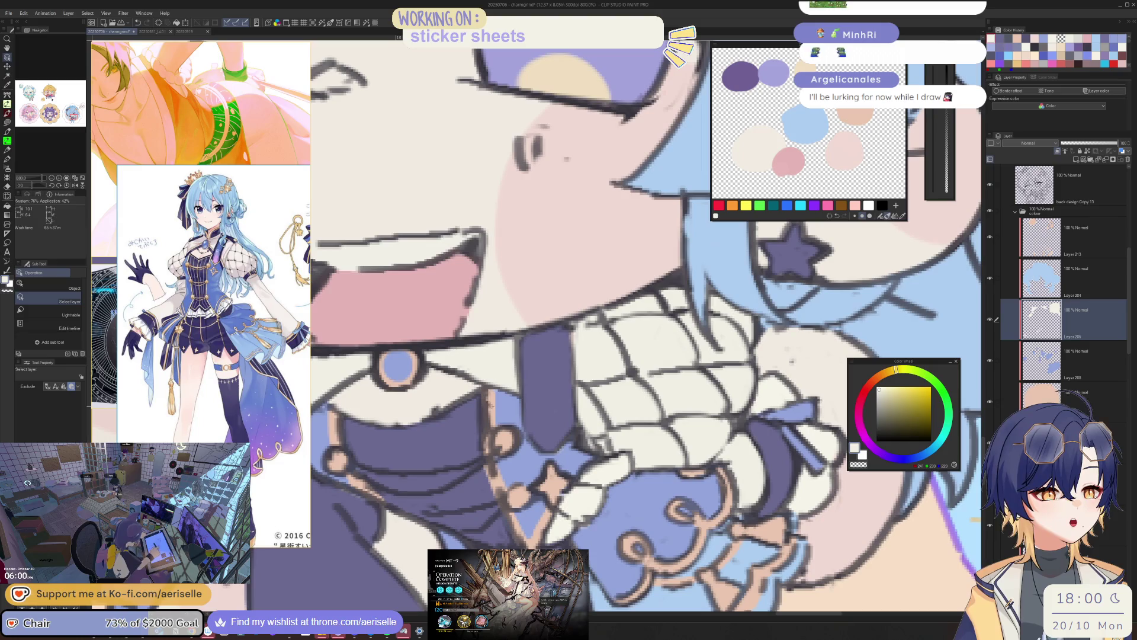
{"action": "left_click", "coordinate": [524, 497]}
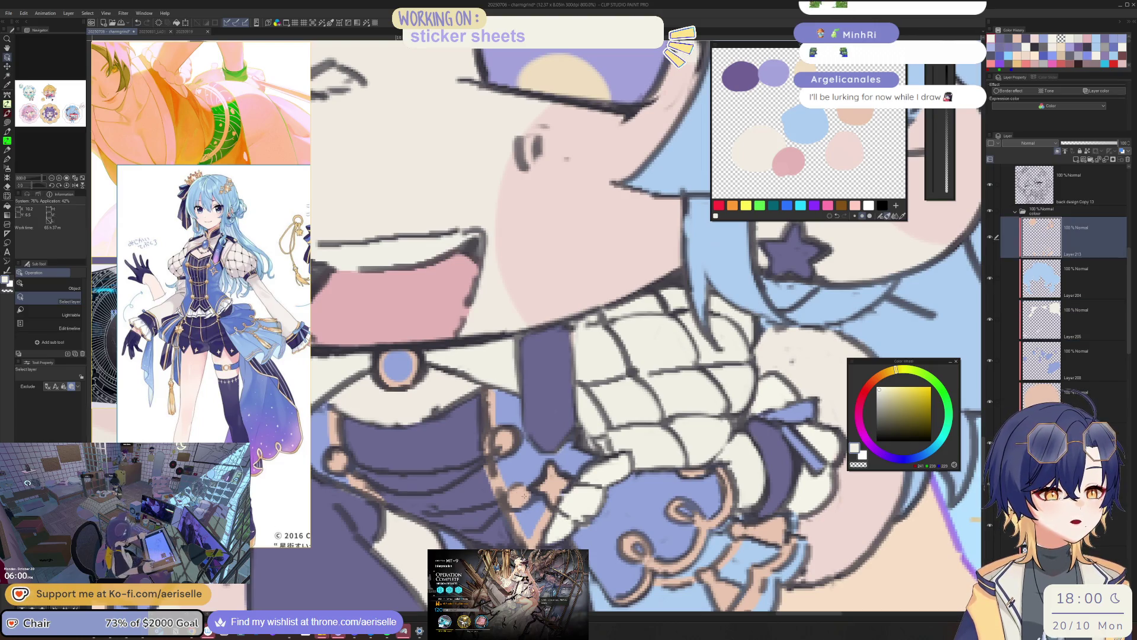
{"action": "left_click", "coordinate": [519, 494], "text": "alt"}
- Switch to the Bong pen and make it much thinner for collar detail
{"action": "left_click_drag", "start_coordinate": [518, 494], "coordinate": [631, 465]}
{"action": "key", "text": "p"}
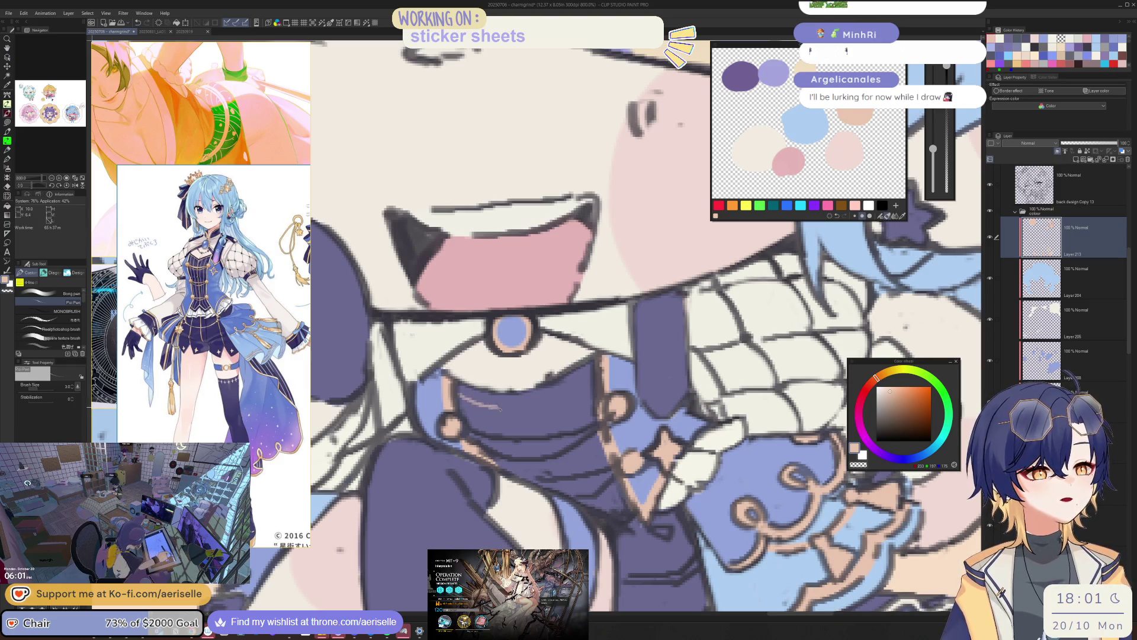
{"action": "left_click_drag", "start_coordinate": [501, 408], "coordinate": [595, 373]}
{"action": "key", "text": "ctrl+z"}
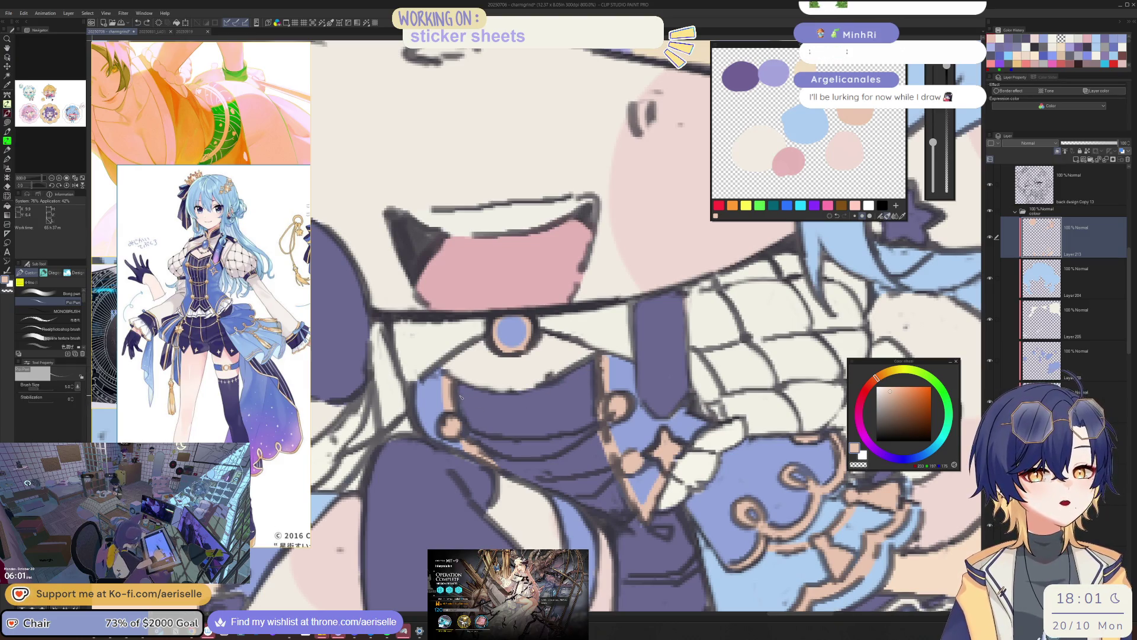
{"action": "key", "text": "p"}
{"action": "key", "text": "bracketleft"}
{"action": "key", "text": "bracketleft"}
{"action": "key", "text": "bracketleft"}
{"action": "key", "text": "bracketleft"}
{"action": "key", "text": "bracketleft"}
{"action": "key", "text": "bracketleft"}
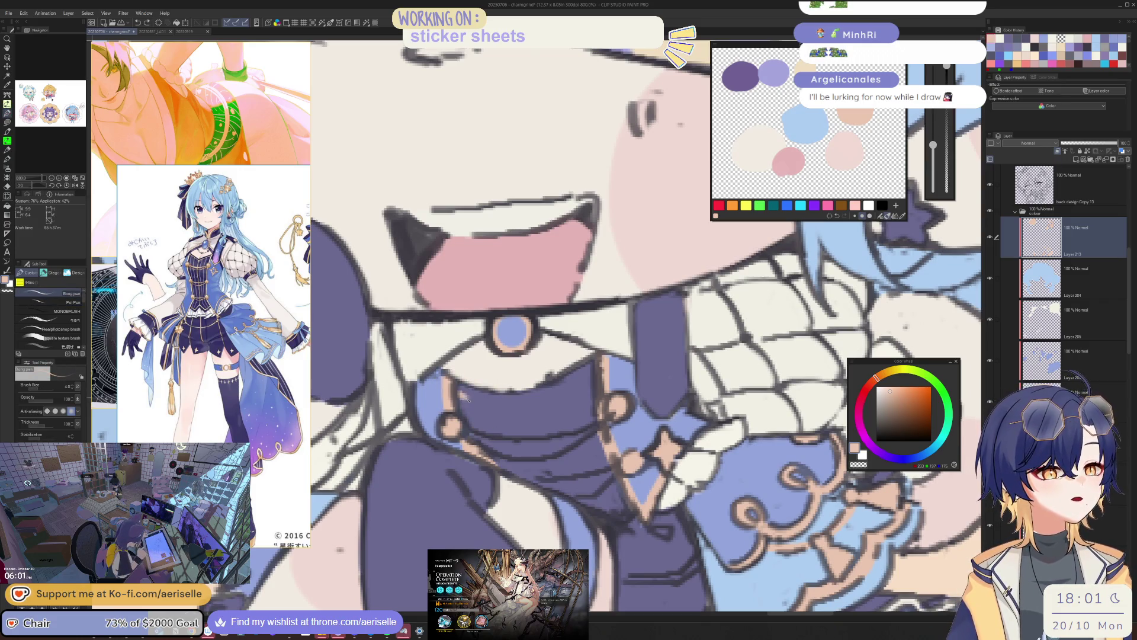
- Trace the purple collar's edge with a thin tan pen line, redrawing it after an undo
{"action": "left_click_drag", "start_coordinate": [544, 401], "coordinate": [598, 370]}
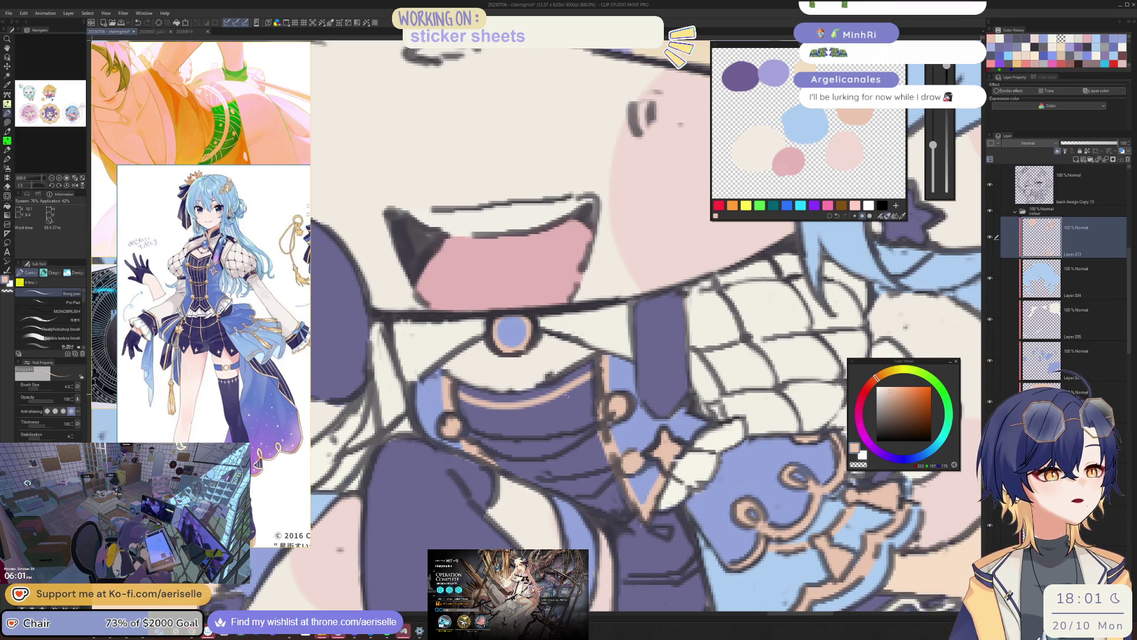
{"action": "key", "text": "ctrl+z"}
{"action": "left_click_drag", "start_coordinate": [458, 400], "coordinate": [592, 375]}
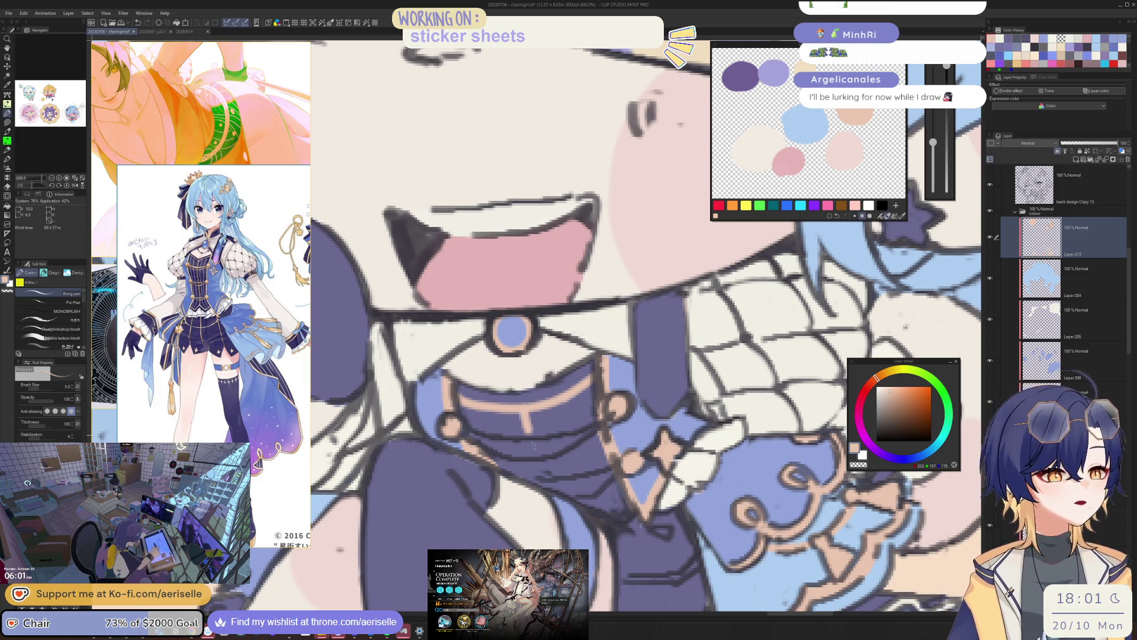
{"action": "scroll", "coordinate": [592, 409], "scroll_direction": "down", "scroll_amount": 4}
{"action": "key", "text": "h"}
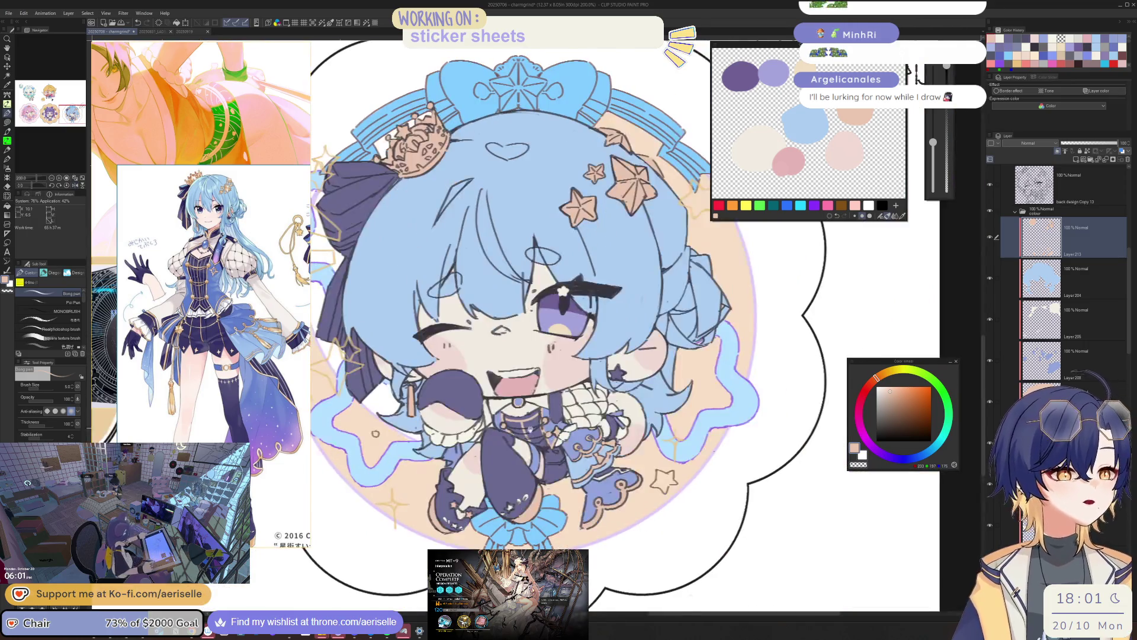
{"action": "scroll", "coordinate": [590, 424], "scroll_direction": "up", "scroll_amount": 4}
{"action": "key", "text": "-"}
{"action": "left_click_drag", "start_coordinate": [562, 442], "coordinate": [680, 398]}
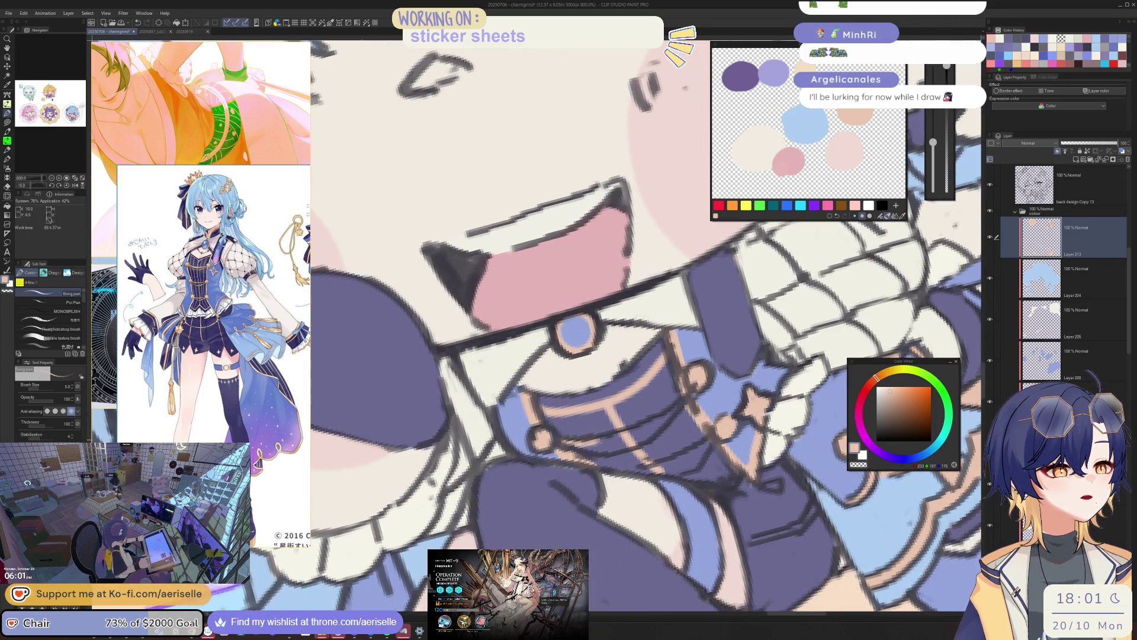
{"action": "mouse_move", "coordinate": [569, 457]}
{"action": "left_mouse_down"}
{"action": "mouse_move", "coordinate": [690, 409]}
{"action": "mouse_move", "coordinate": [667, 385]}
{"action": "mouse_move", "coordinate": [629, 416]}
{"action": "mouse_move", "coordinate": [628, 438]}
{"action": "left_mouse_up"}
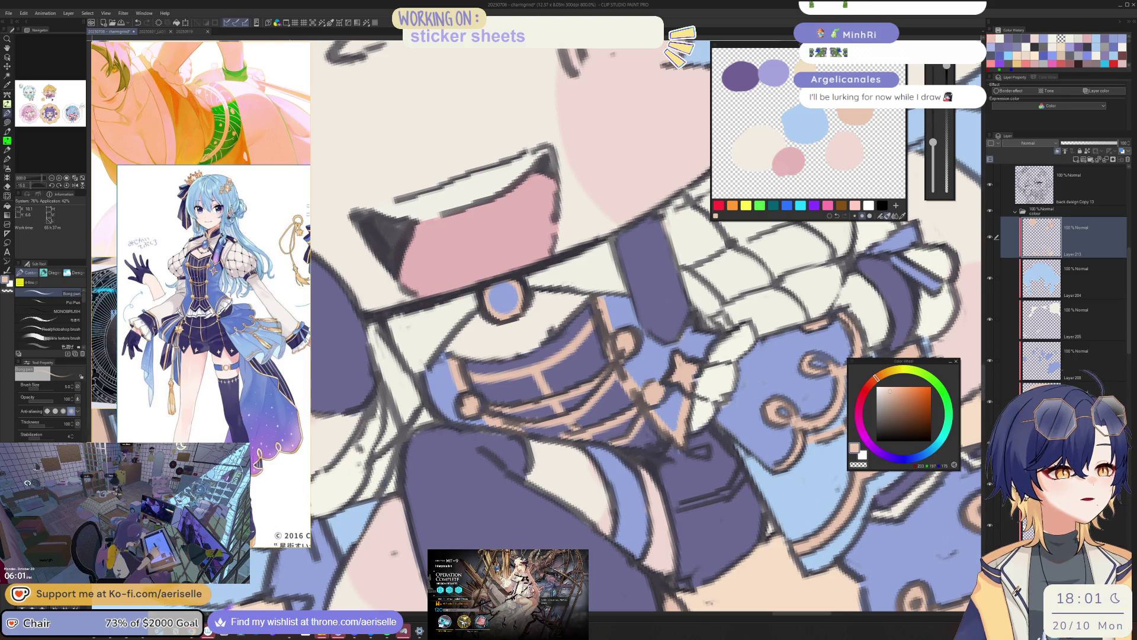
{"action": "scroll", "coordinate": [610, 443], "scroll_direction": "down", "scroll_amount": 5}
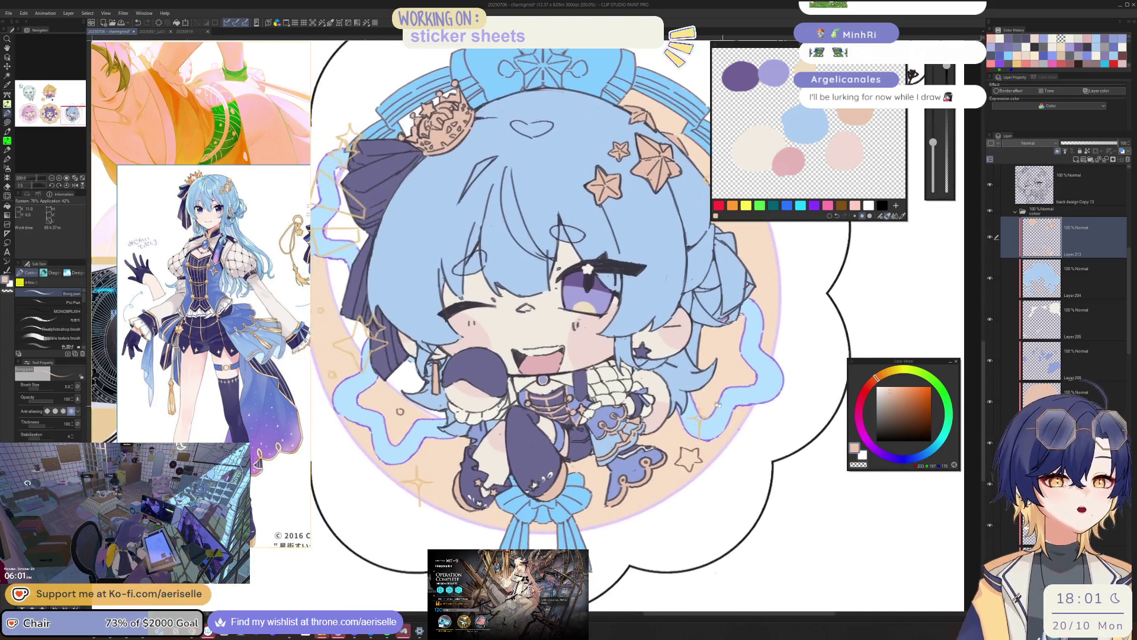
{"action": "scroll", "coordinate": [556, 329], "scroll_direction": "up", "scroll_amount": 3}
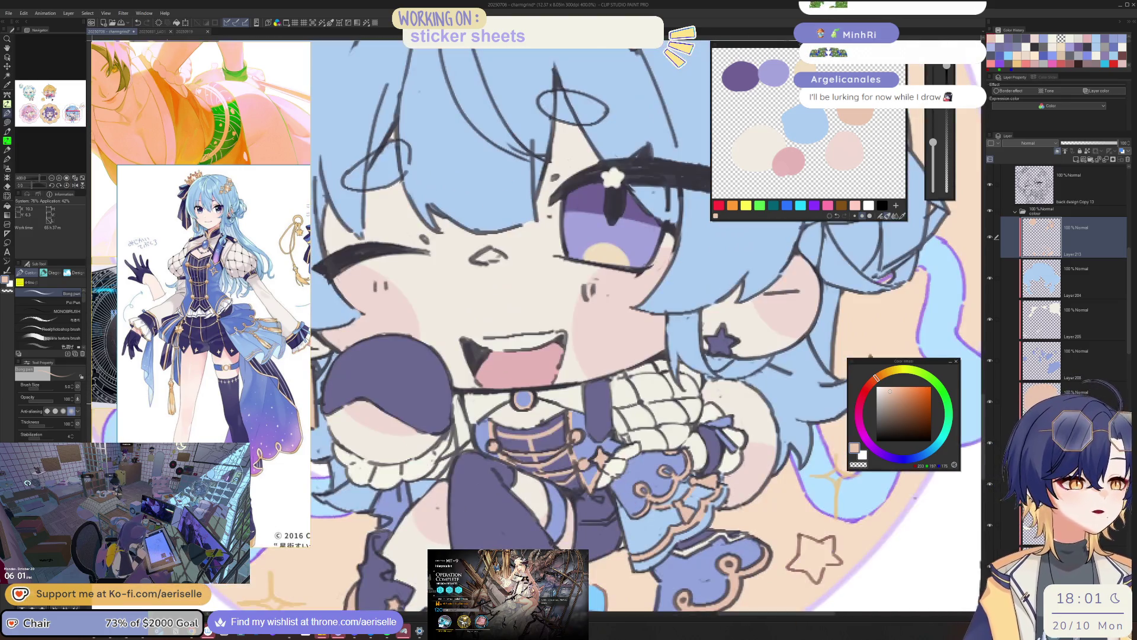
- On Layer 206, draw a row of cream vertical stripes down the purple collar
{"action": "left_click", "coordinate": [630, 415], "text": "ctrl+shift"}
{"action": "left_click", "coordinate": [631, 415], "text": "alt"}
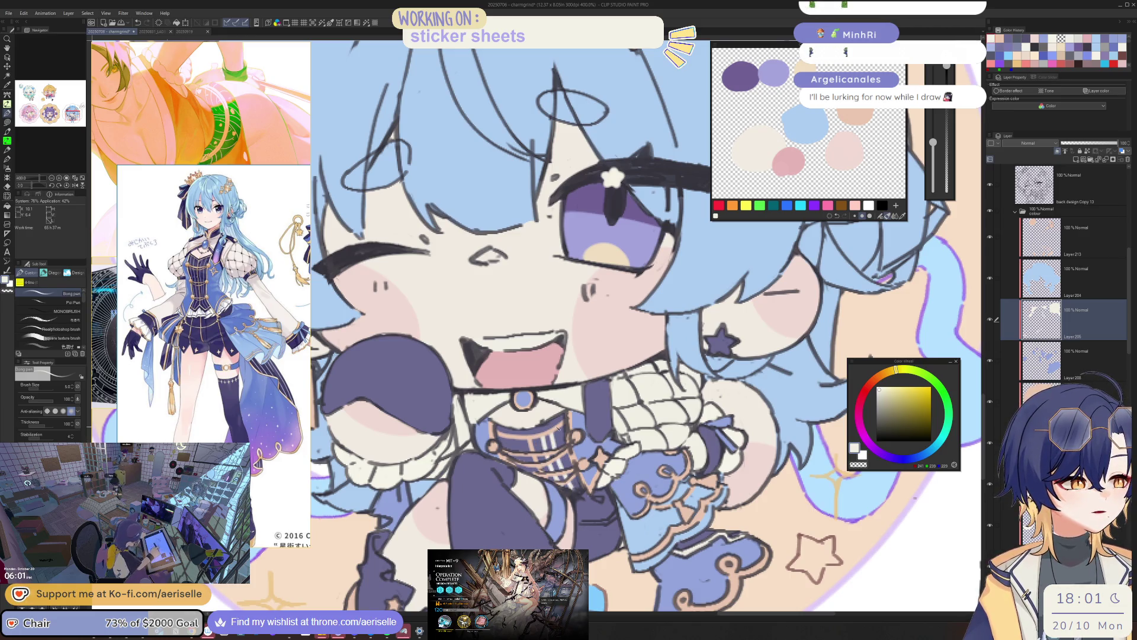
{"action": "left_click_drag", "start_coordinate": [551, 436], "coordinate": [565, 479]}
{"action": "left_click_drag", "start_coordinate": [560, 428], "coordinate": [581, 491]}
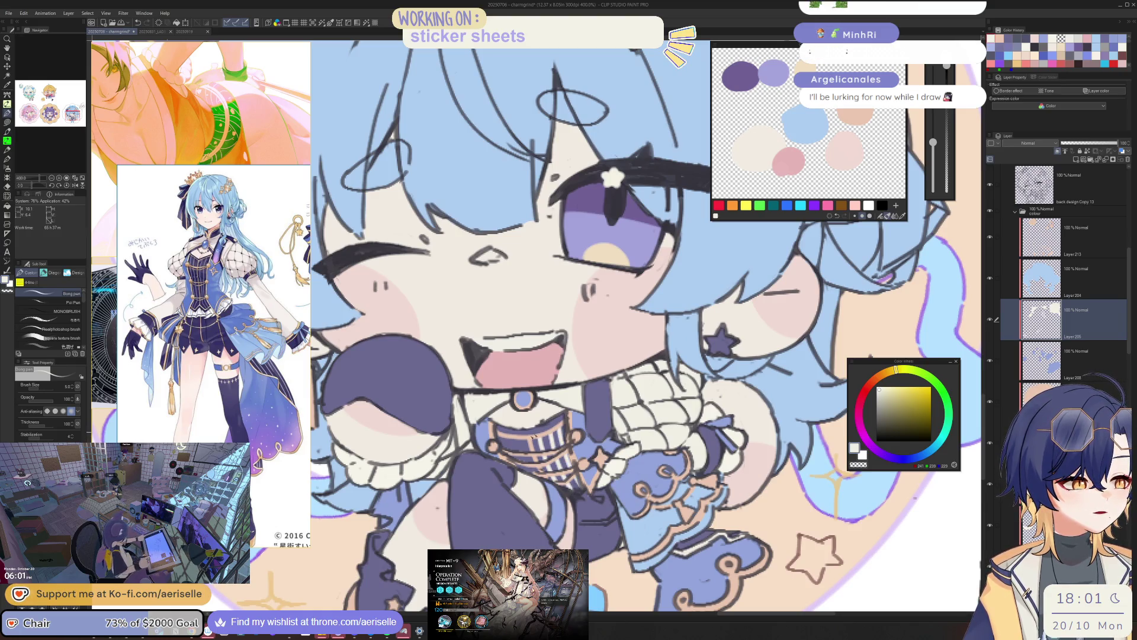
{"action": "left_click_drag", "start_coordinate": [525, 464], "coordinate": [532, 476]}
{"action": "left_click_drag", "start_coordinate": [508, 439], "coordinate": [511, 450]}
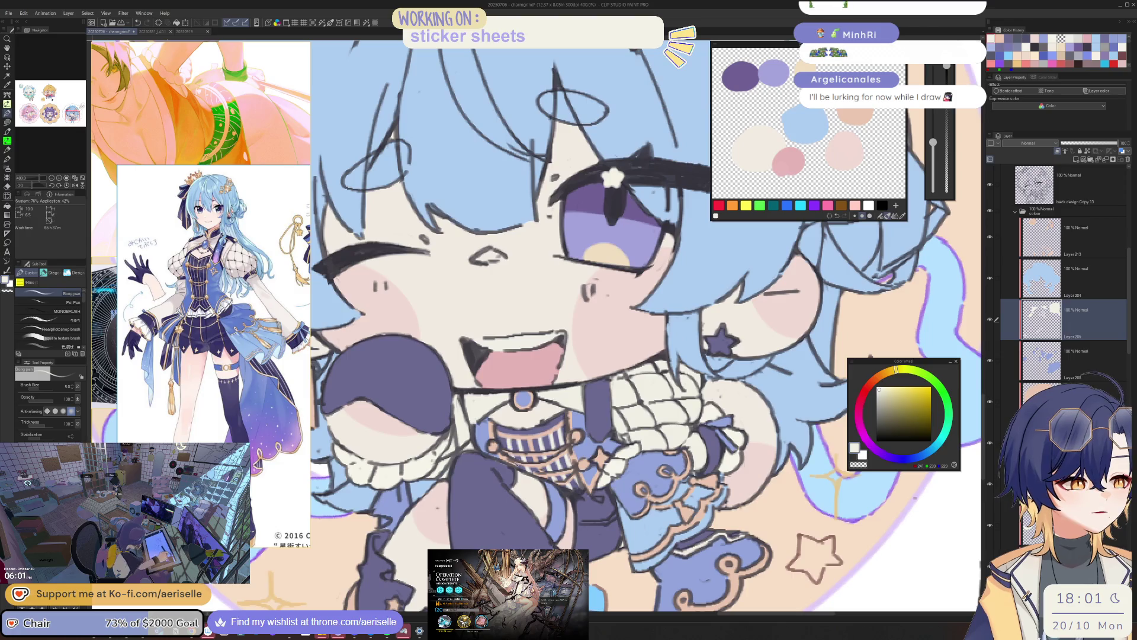
{"action": "scroll", "coordinate": [660, 385], "scroll_direction": "down", "scroll_amount": 3}
{"action": "scroll", "coordinate": [661, 385], "scroll_direction": "down", "scroll_amount": 2}
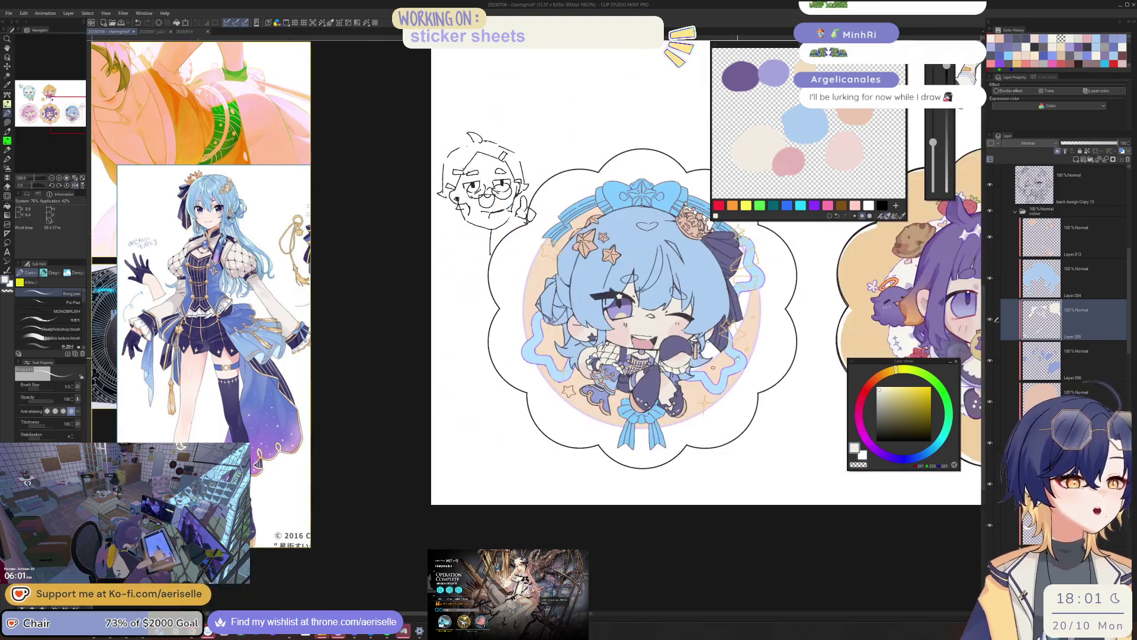
{"action": "scroll", "coordinate": [660, 385], "scroll_direction": "down", "scroll_amount": 1}
{"action": "scroll", "coordinate": [598, 385], "scroll_direction": "up", "scroll_amount": 1}
{"action": "scroll", "coordinate": [598, 385], "scroll_direction": "up", "scroll_amount": 2}
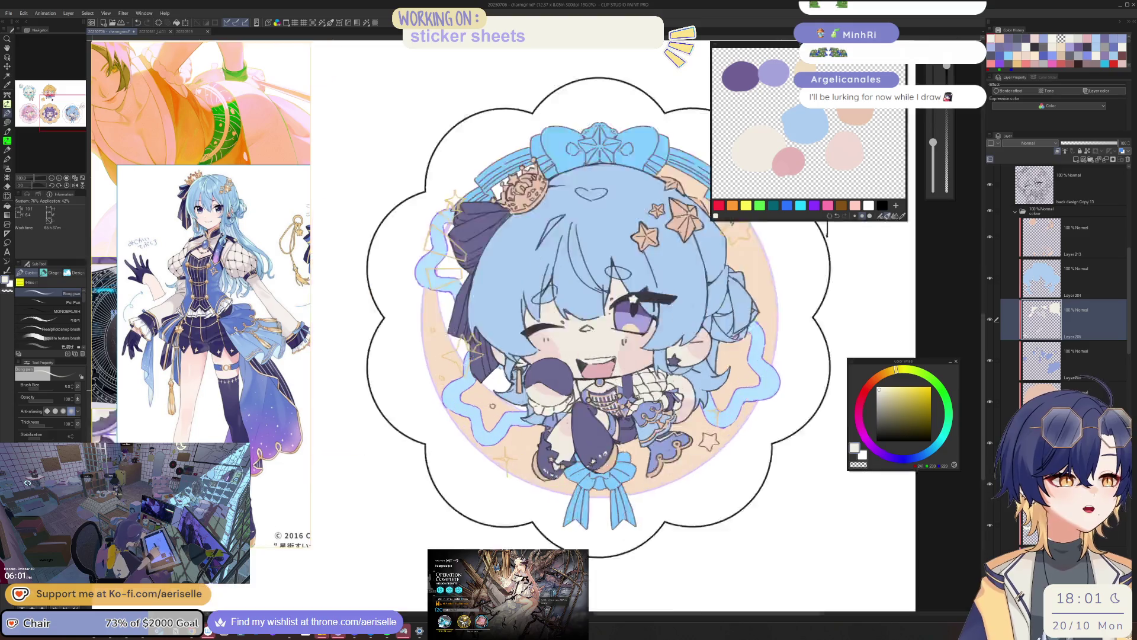
{"action": "scroll", "coordinate": [599, 384], "scroll_direction": "up", "scroll_amount": 2}
- Eyedrop dark purple from the drawing and switch to the eraser for small touch-ups
{"action": "left_click", "coordinate": [596, 387], "text": "ctrl+shift"}
{"action": "key", "text": "e"}
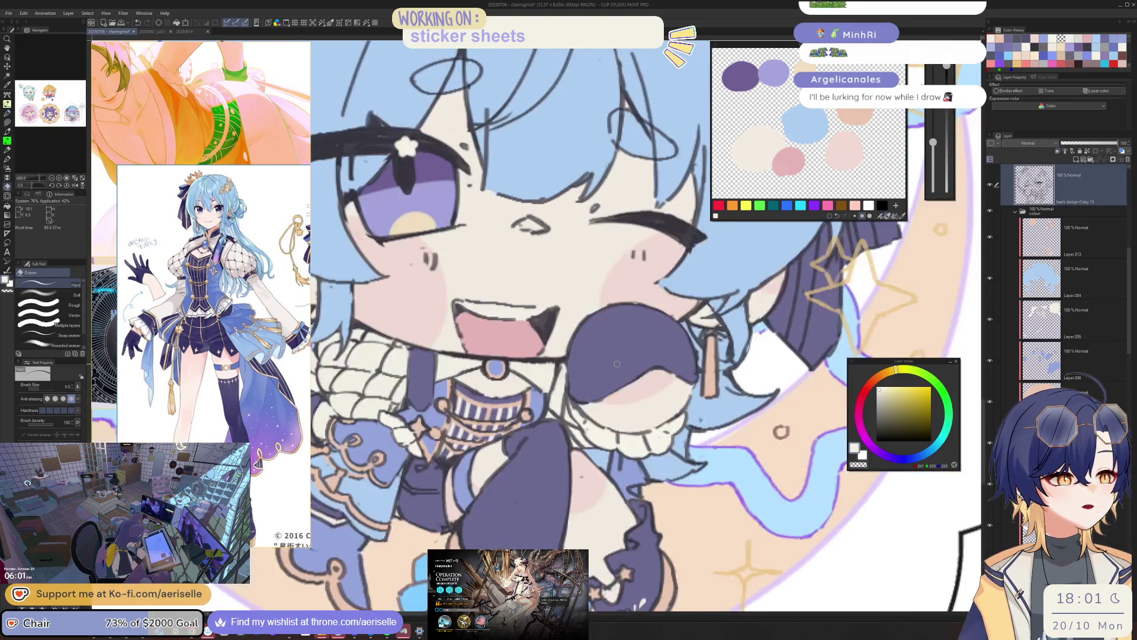
{"action": "left_click", "coordinate": [546, 424], "text": "alt"}
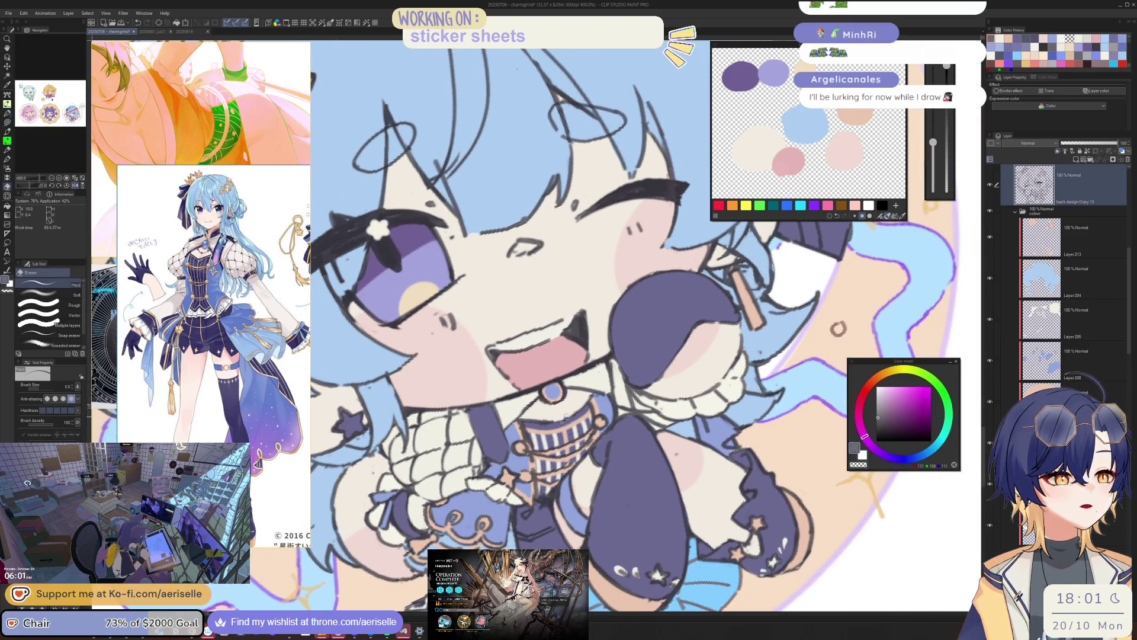
{"action": "key", "text": "p"}
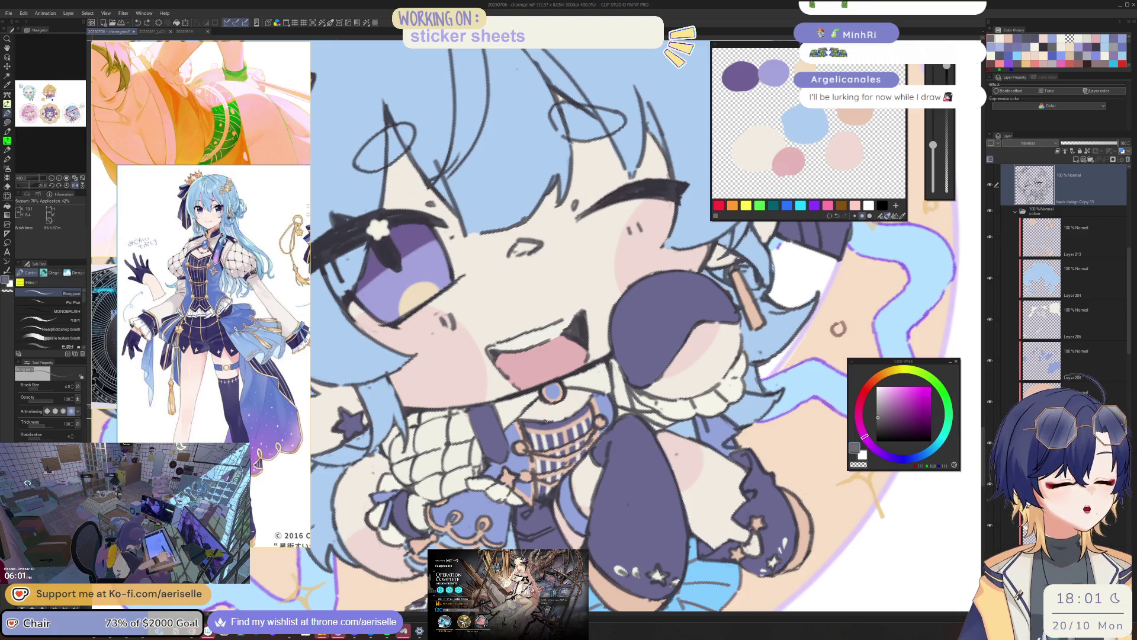
{"action": "key", "text": "i"}
{"action": "key", "text": "h"}
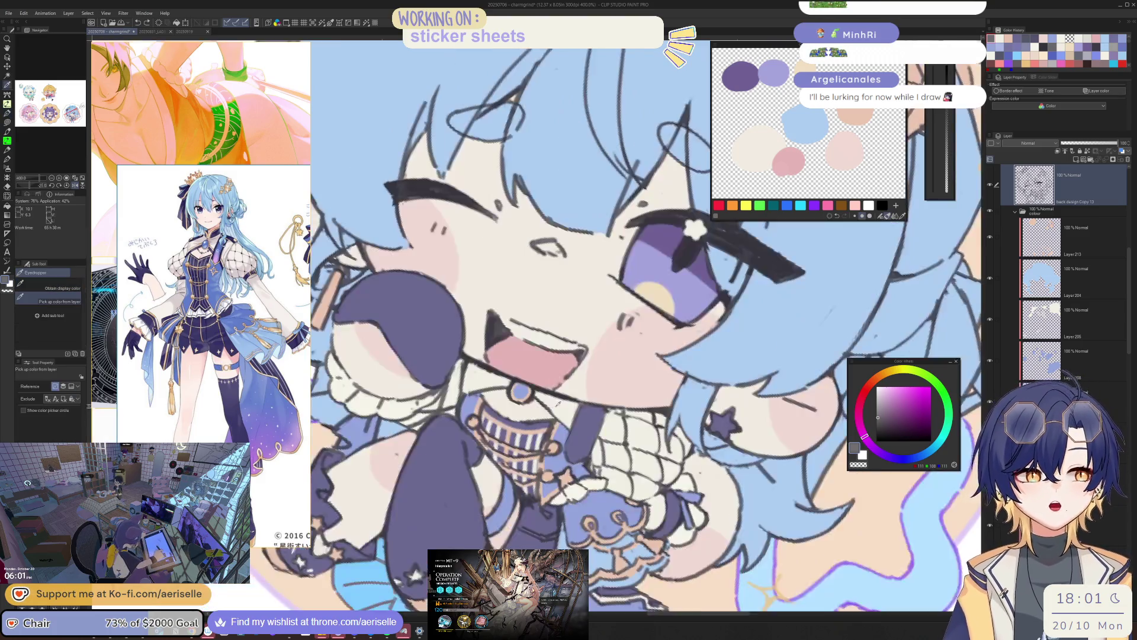
{"action": "left_click", "coordinate": [554, 408]}
{"action": "key", "text": "h"}
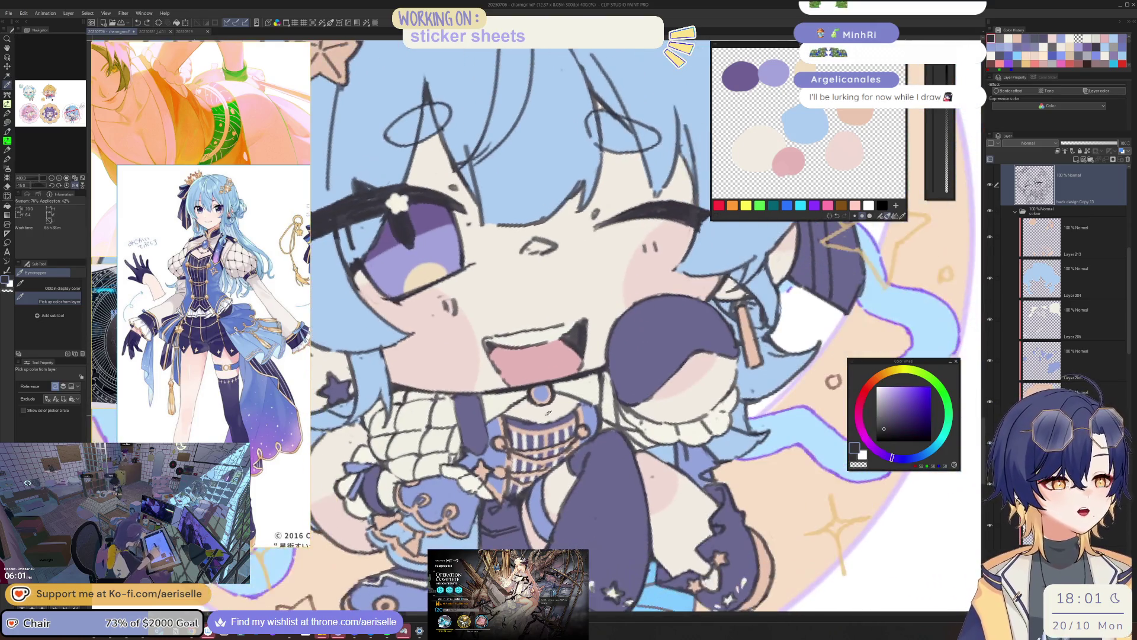
{"action": "key", "text": "p"}
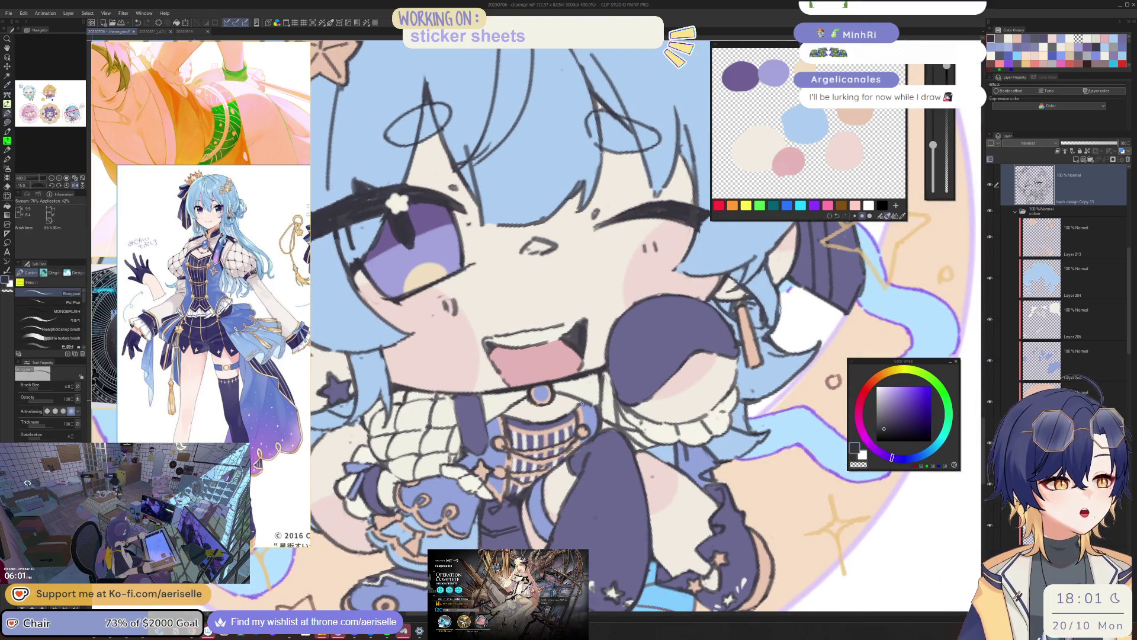
{"action": "key", "text": "h"}
{"action": "key", "text": "e"}
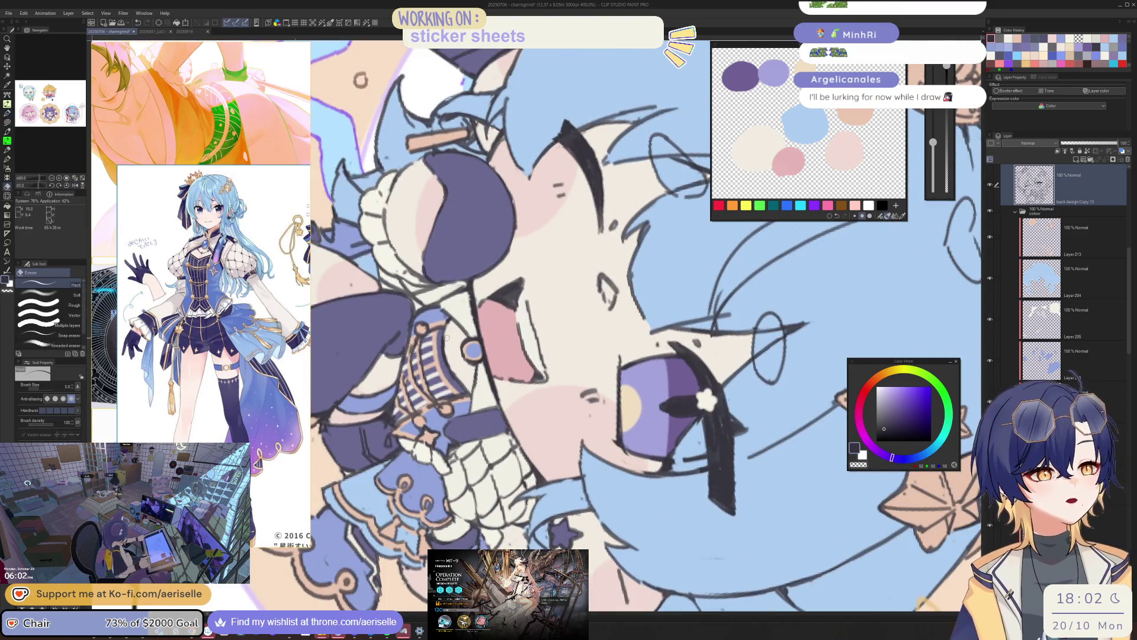
{"action": "key", "text": "ctrl+@"}
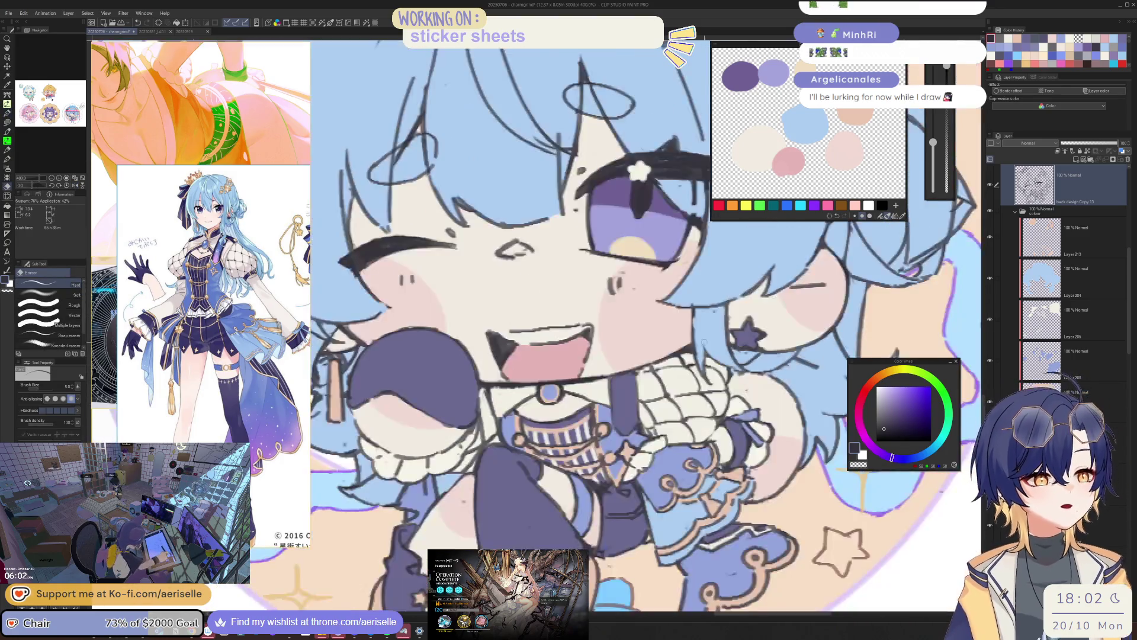
{"action": "key", "text": "ctrl+minus"}
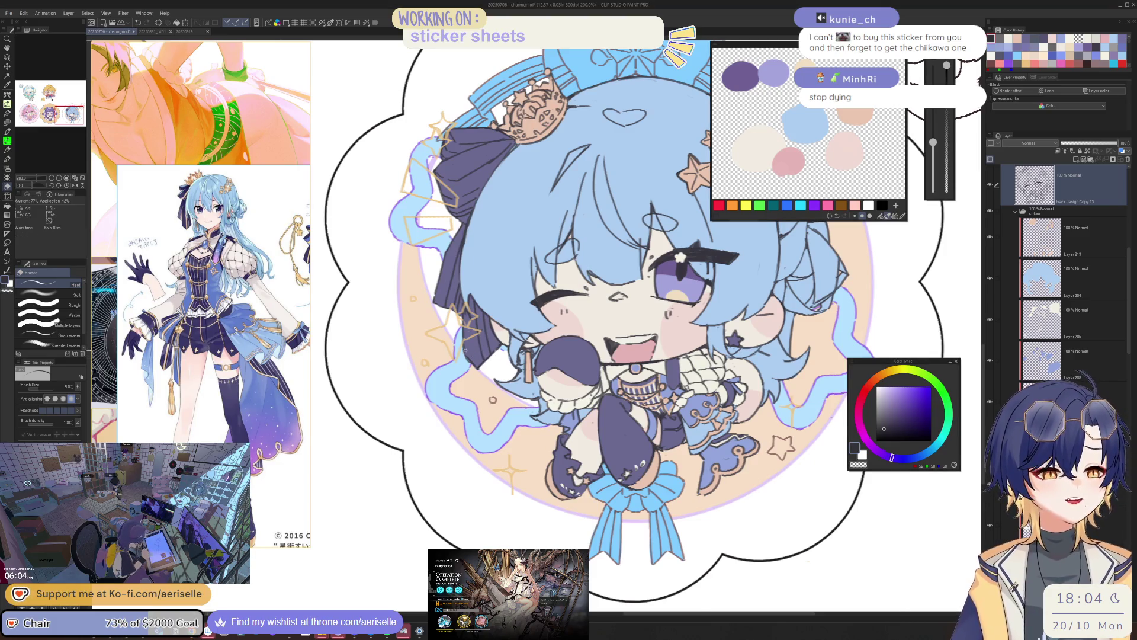
{"action": "scroll", "coordinate": [488, 359], "scroll_direction": "up", "scroll_amount": 1}
{"action": "scroll", "coordinate": [593, 414], "scroll_direction": "up", "scroll_amount": 1}
{"action": "scroll", "coordinate": [705, 477], "scroll_direction": "up", "scroll_amount": 1}
{"action": "scroll", "coordinate": [622, 412], "scroll_direction": "up", "scroll_amount": 2}
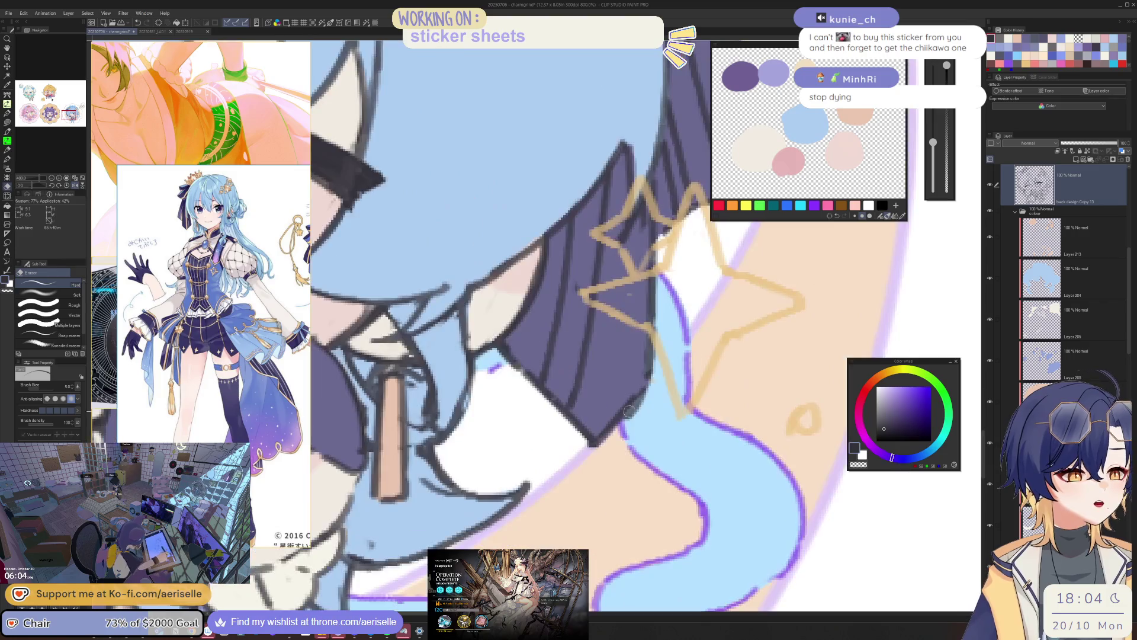
{"action": "key", "text": "o"}
{"action": "key", "text": "e"}
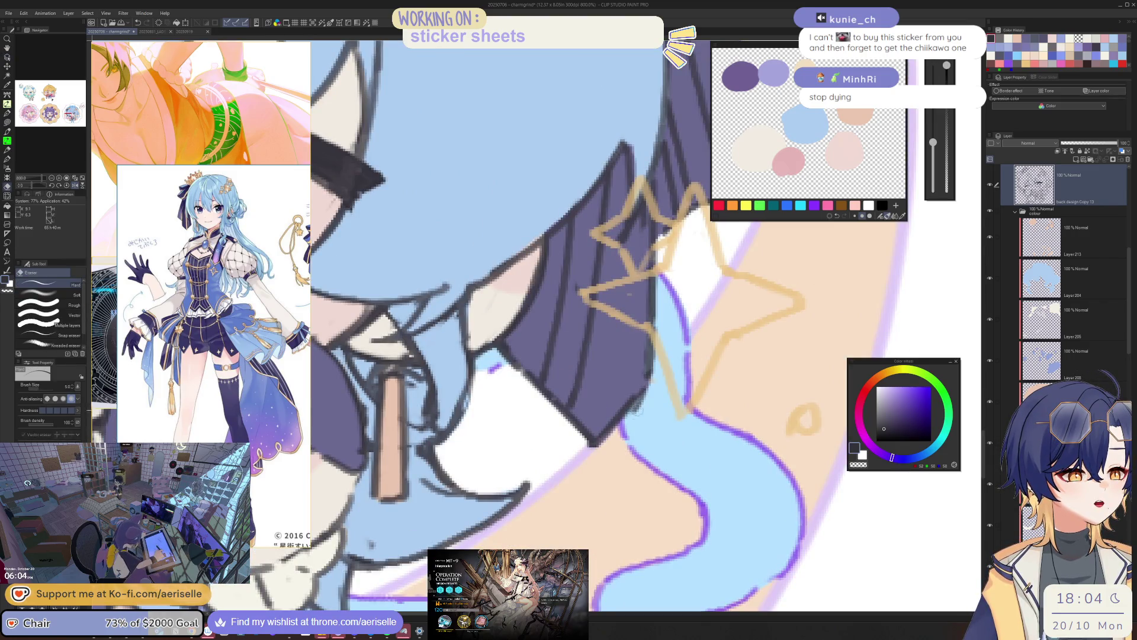
{"action": "scroll", "coordinate": [689, 386], "scroll_direction": "down", "scroll_amount": 4}
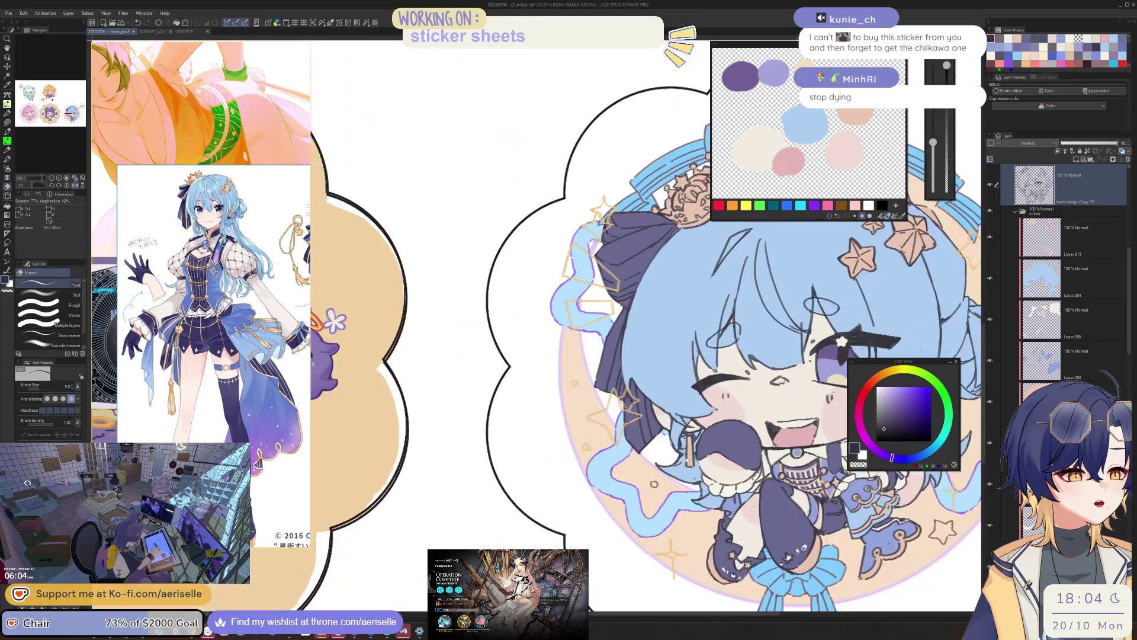
{"action": "scroll", "coordinate": [591, 305], "scroll_direction": "up", "scroll_amount": 4}
{"action": "key", "text": "o"}
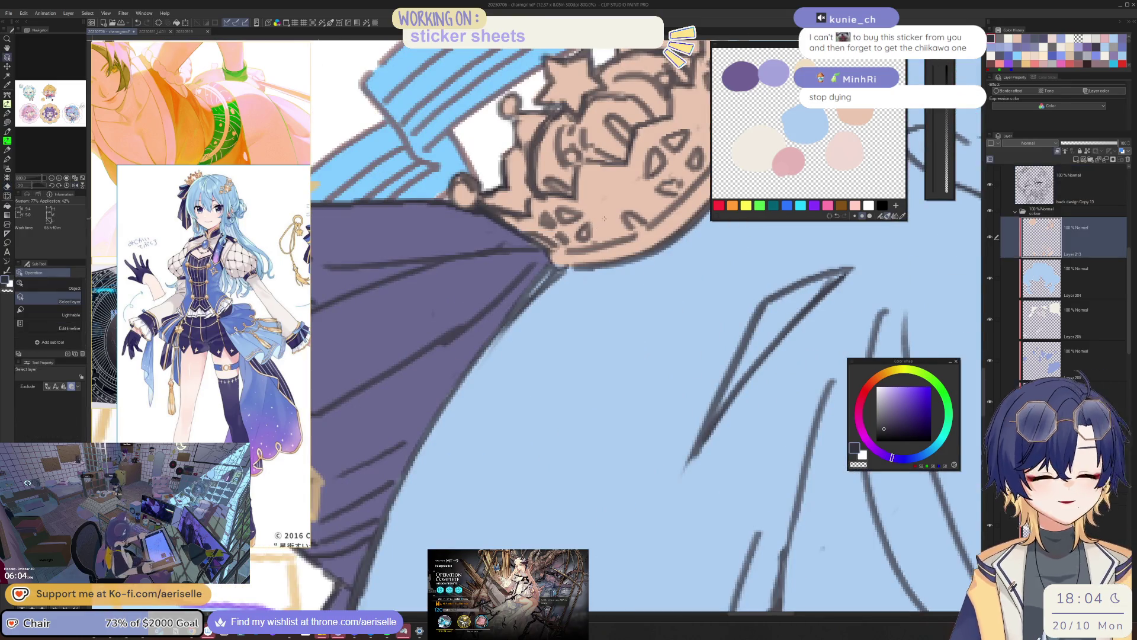
{"action": "left_click", "coordinate": [626, 357]}
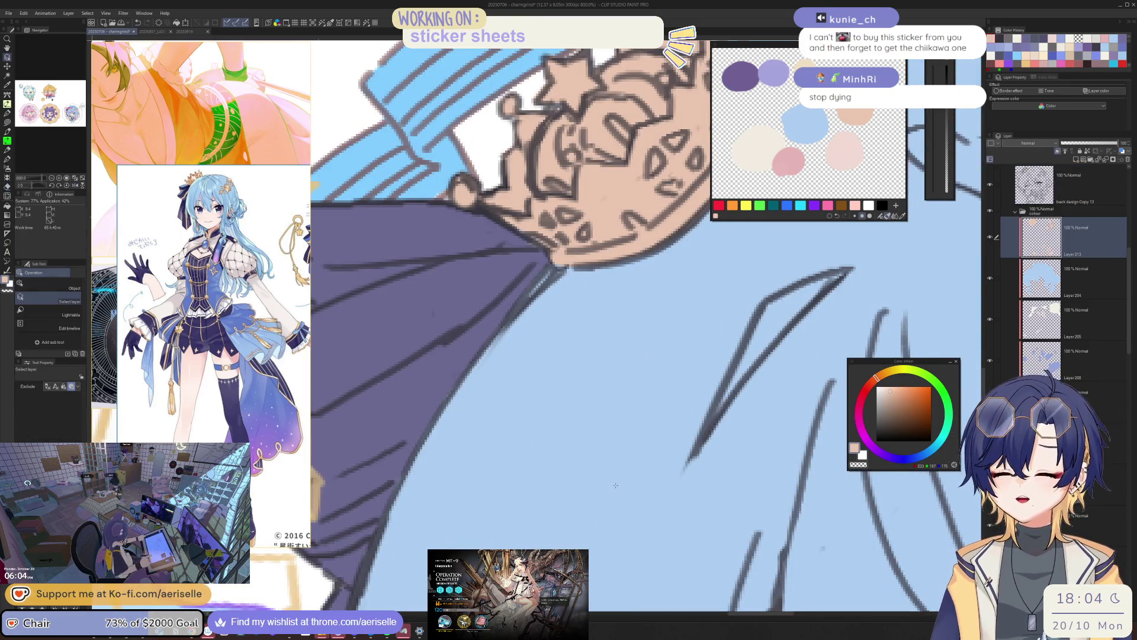
{"action": "scroll", "coordinate": [673, 388], "scroll_direction": "down", "scroll_amount": 2}
{"action": "left_click_drag", "start_coordinate": [673, 387], "coordinate": [610, 319]}
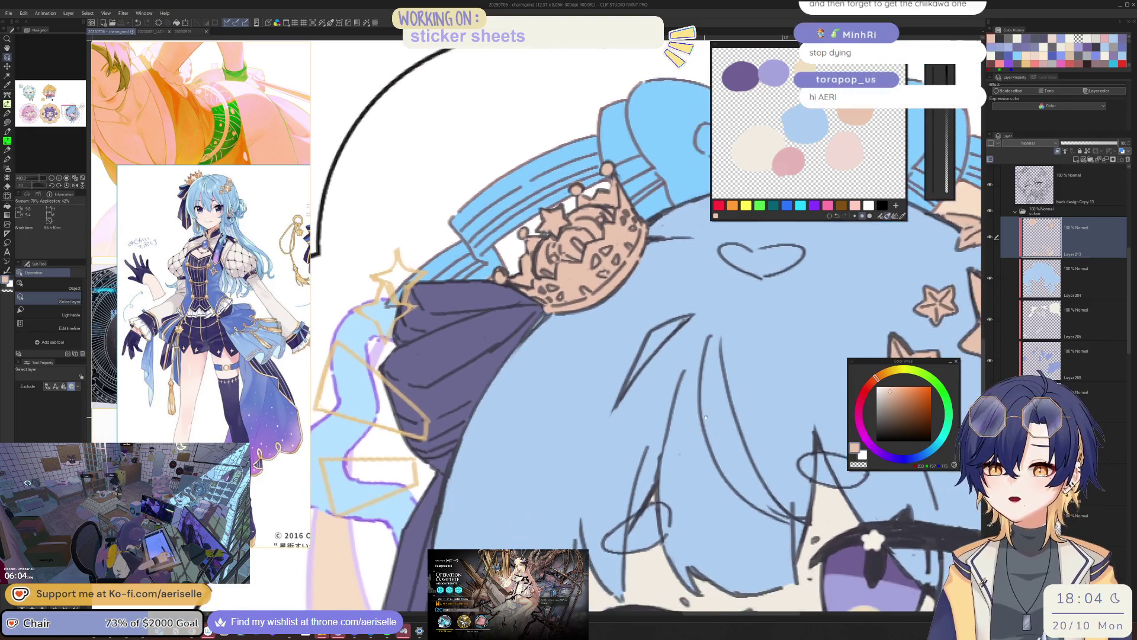
{"action": "left_click_drag", "start_coordinate": [721, 437], "coordinate": [711, 422]}
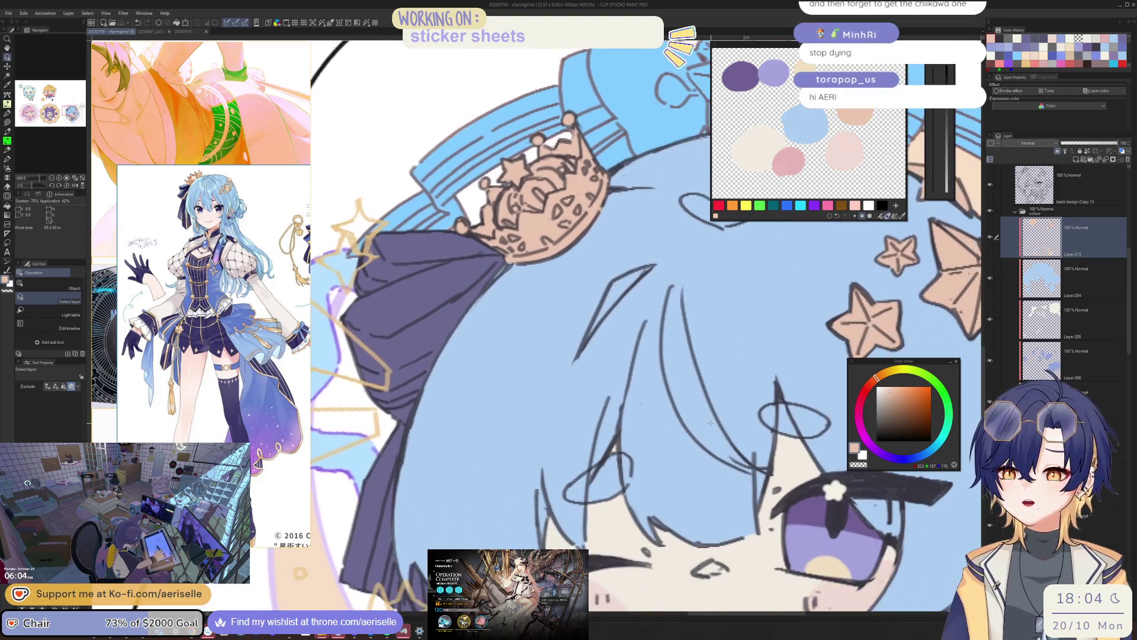